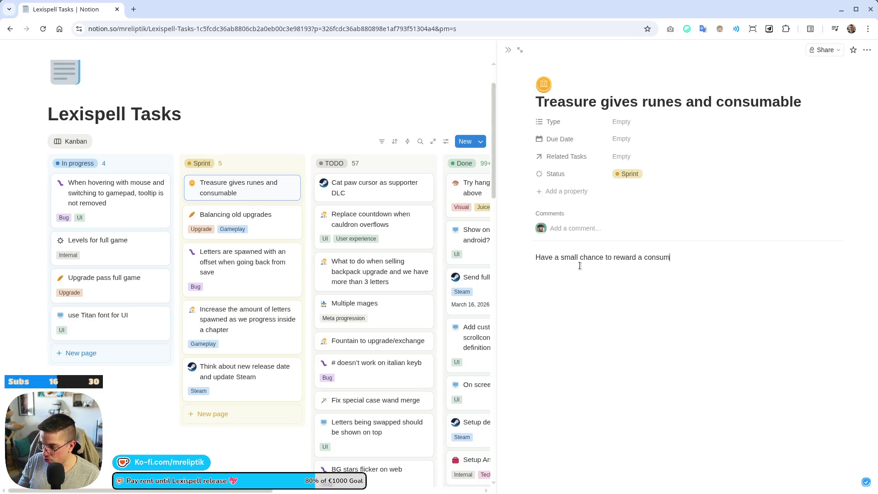
# Finish the task description about rewarding a consumable or rune, correcting the typos.
pyautogui.write('able or une')
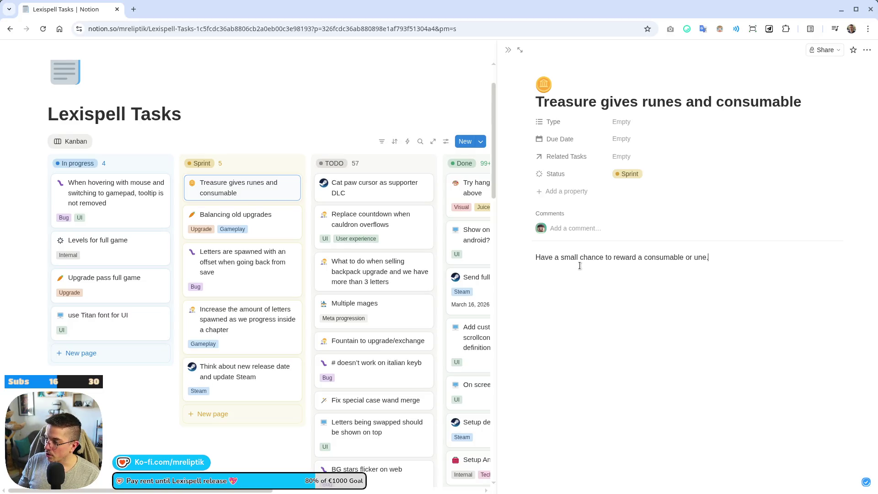
pyautogui.press('BackSpace')
pyautogui.press('BackSpace')
pyautogui.write('rune')
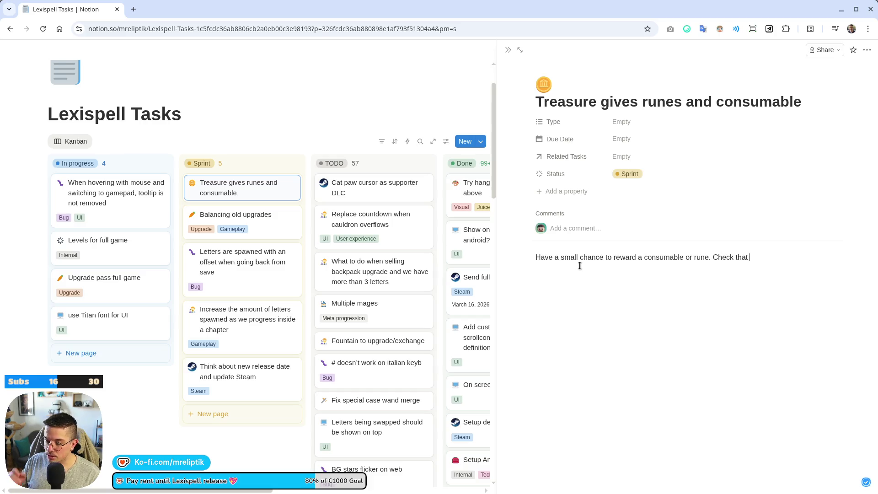
pyautogui.write(' i')
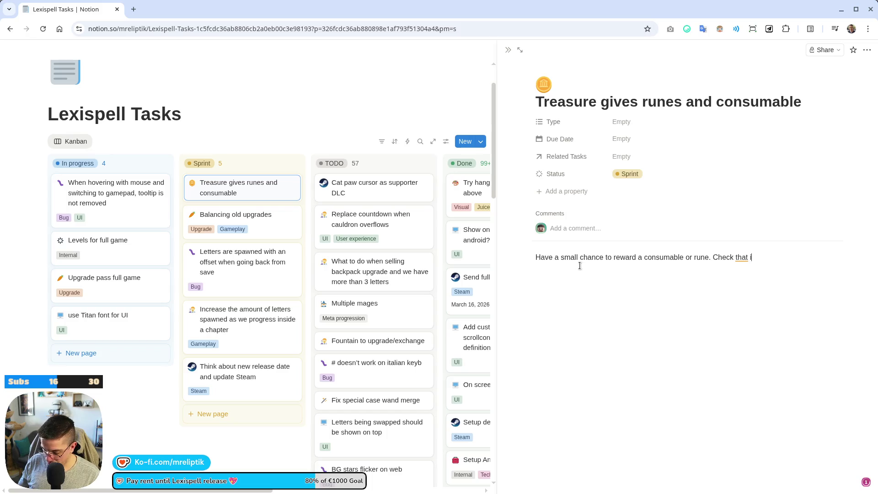
pyautogui.press('BackSpace')
pyautogui.press('BackSpace')
pyautogui.write('the user can rec')
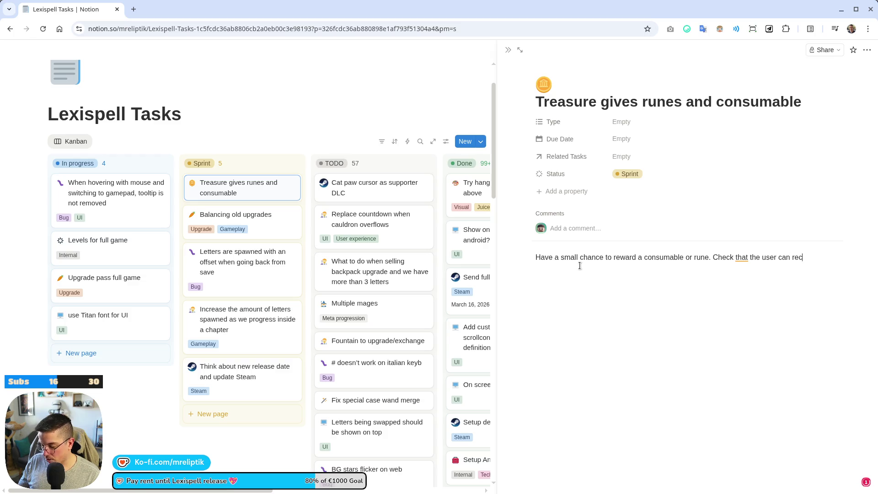
pyautogui.write('eive it first')
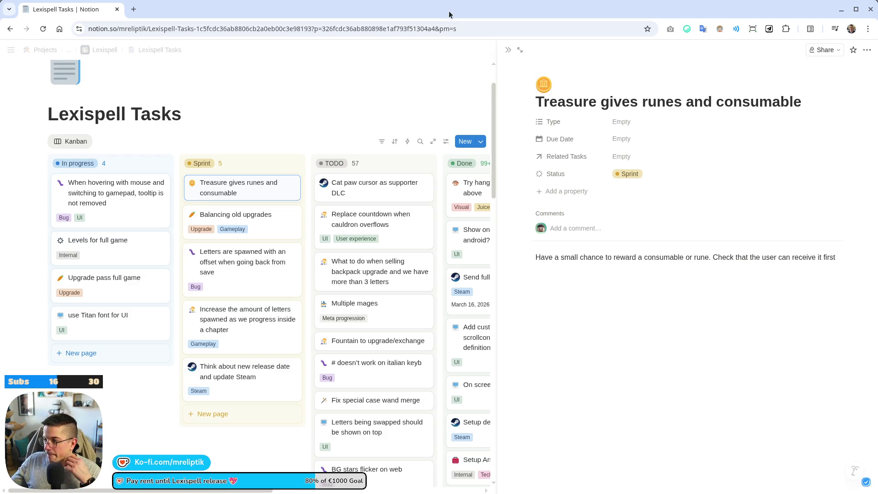
# Set the task's Type to Game loop instead of Gameplay and close the side panel.
pyautogui.click(643, 127)
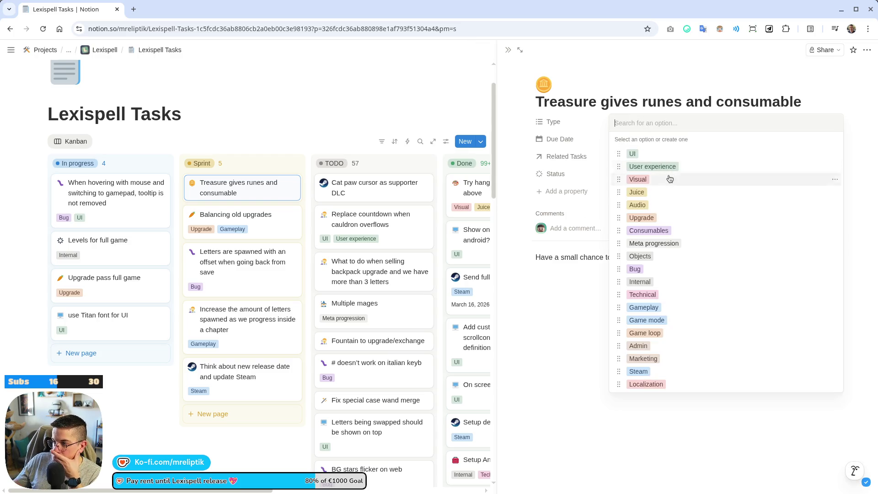
pyautogui.click(644, 307)
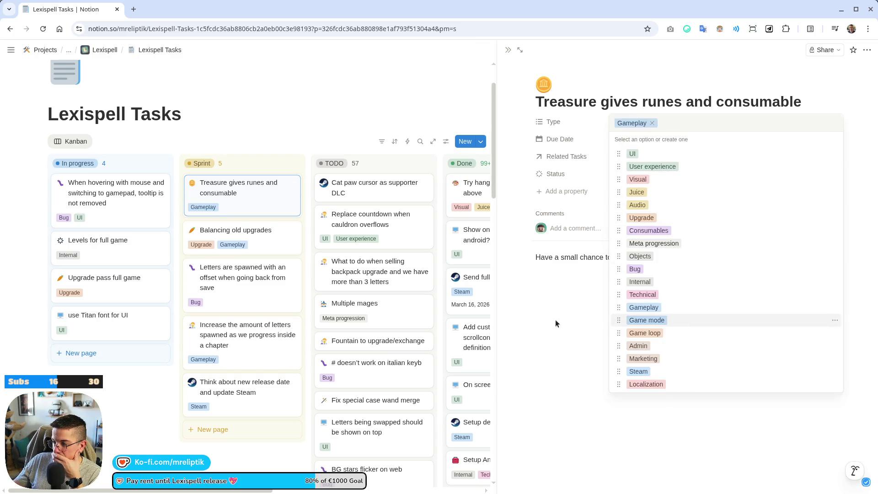
pyautogui.click(555, 319)
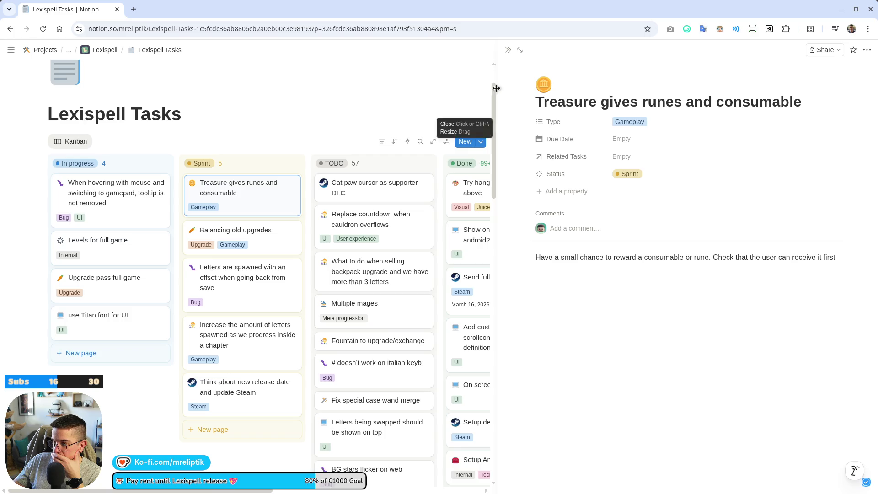
pyautogui.click(654, 125)
pyautogui.click(644, 333)
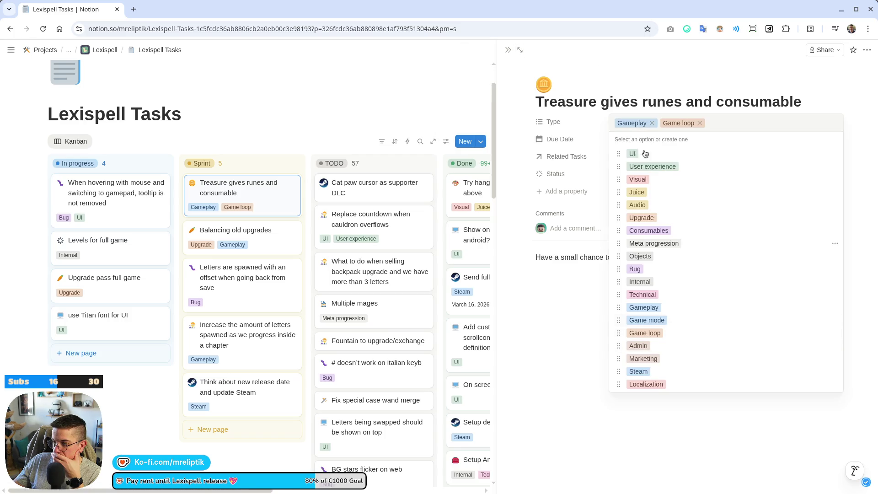
pyautogui.click(652, 123)
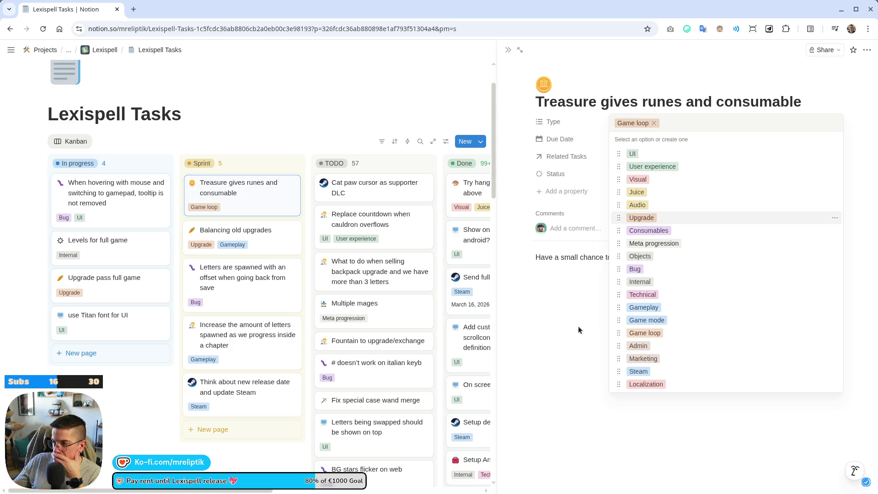
pyautogui.click(578, 326)
pyautogui.click(507, 50)
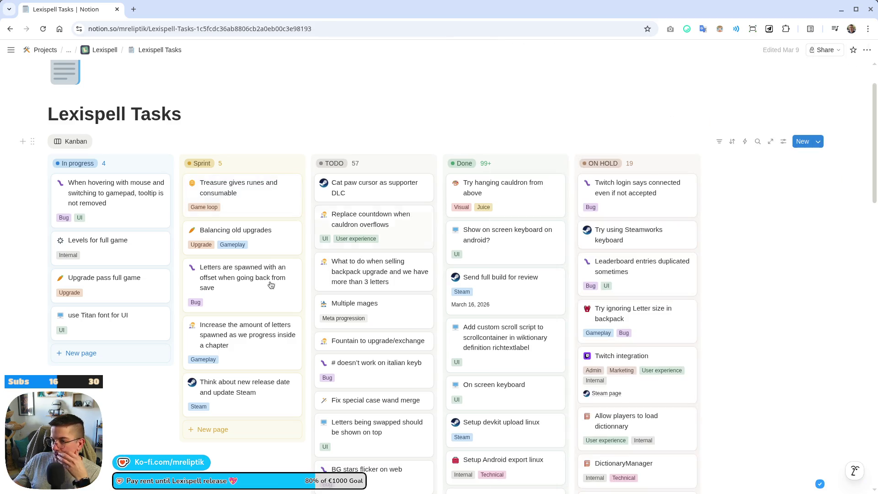
# In the Balancing old upgrades task, accept the spelling fix from Modifiy to Modify.
pyautogui.click(264, 251)
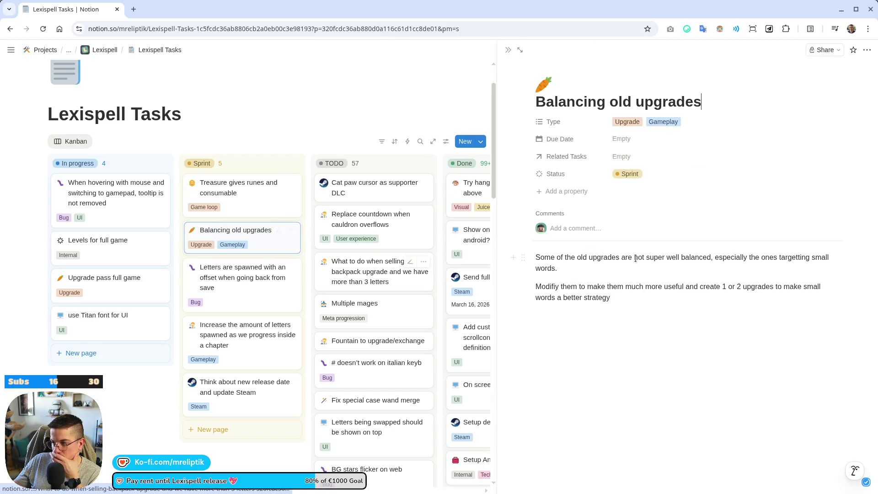
pyautogui.click(547, 286)
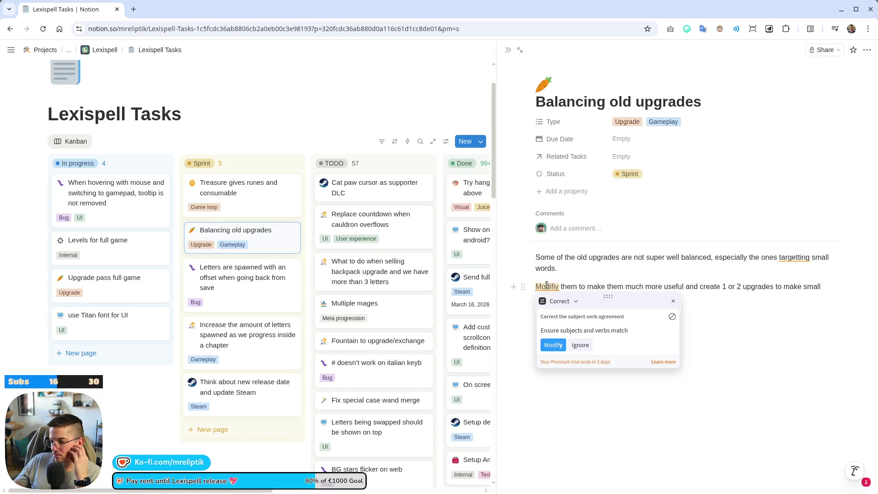
pyautogui.click(553, 345)
pyautogui.click(507, 49)
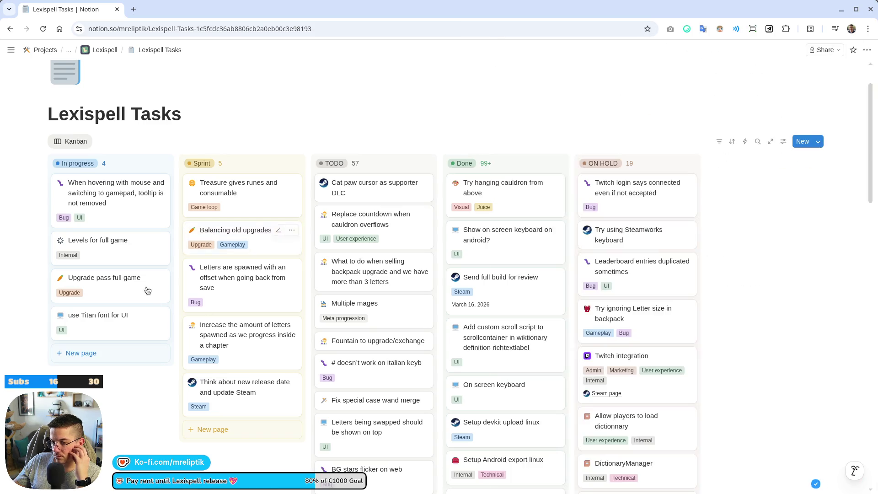
# Look through the Levels for full game and gamepad tooltip bug tasks, then switch to Godot.
pyautogui.click(105, 255)
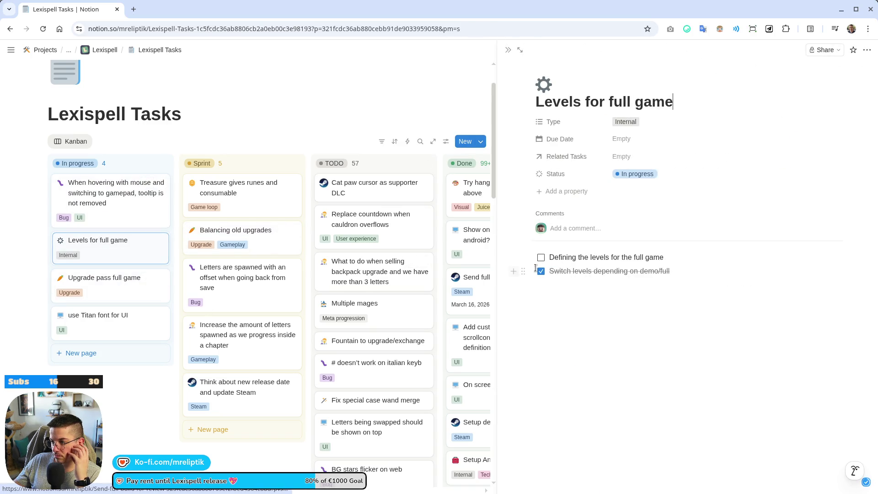
pyautogui.click(507, 50)
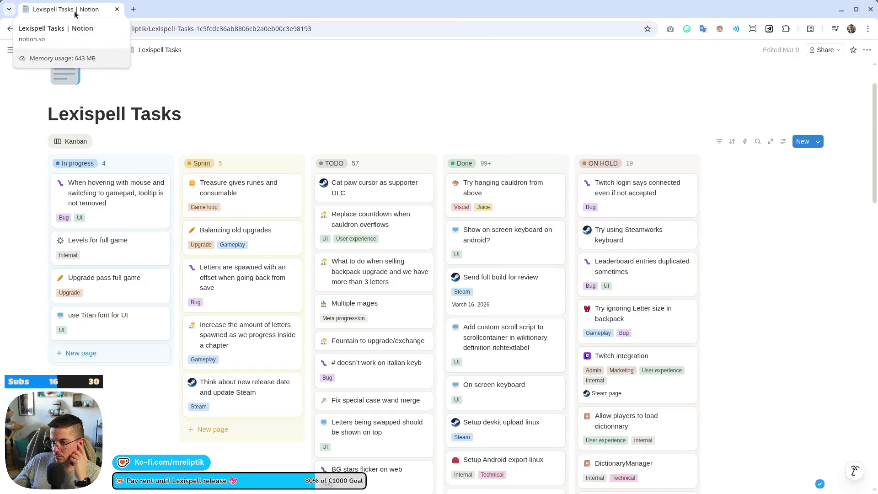
pyautogui.click(117, 201)
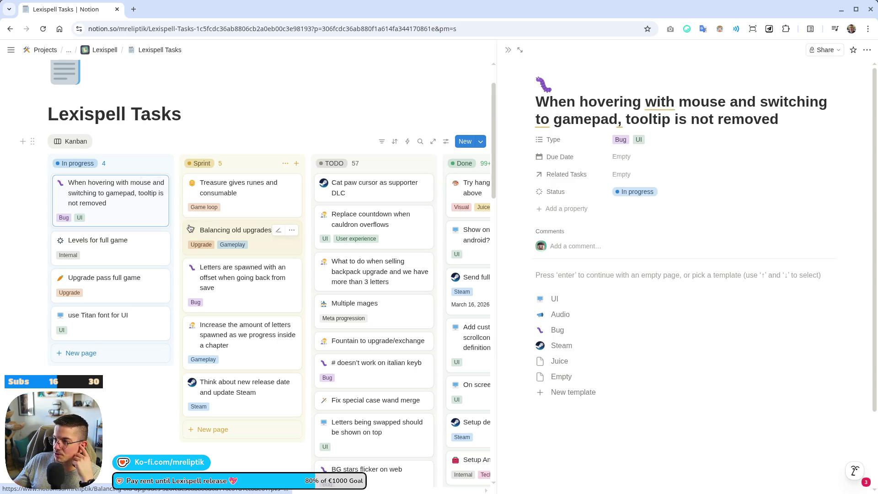
pyautogui.hotkey('alt', 'Tab')
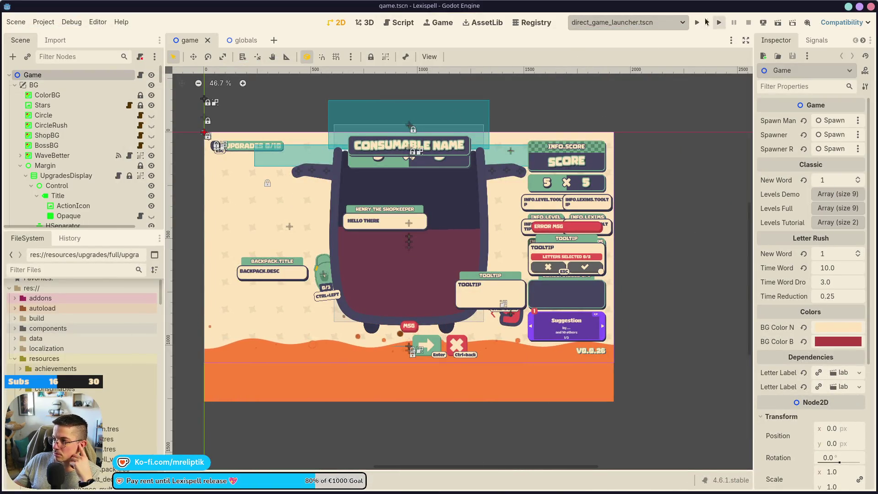
# Run the Lexispell project with F5 and let it load to the Chapters screen.
pyautogui.press('F5')
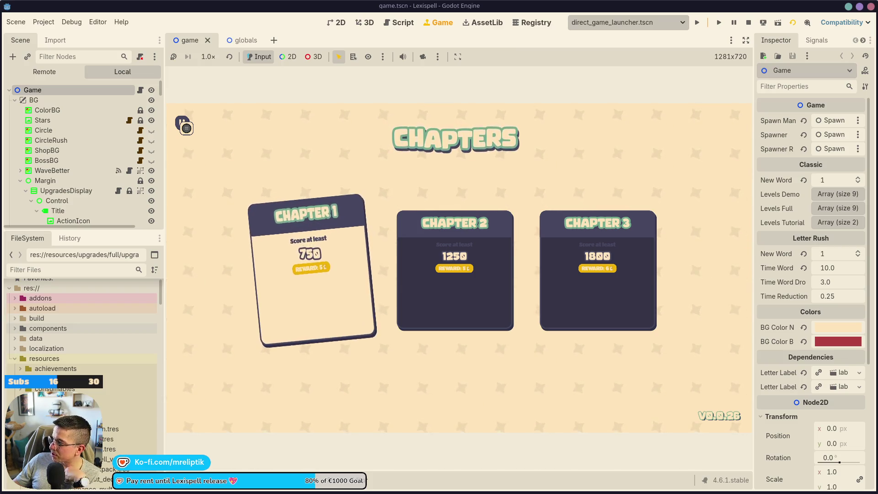
# Switch to the Chrome window showing the IKEA Alex desk listing.
pyautogui.hotkey('alt', 'Tab')
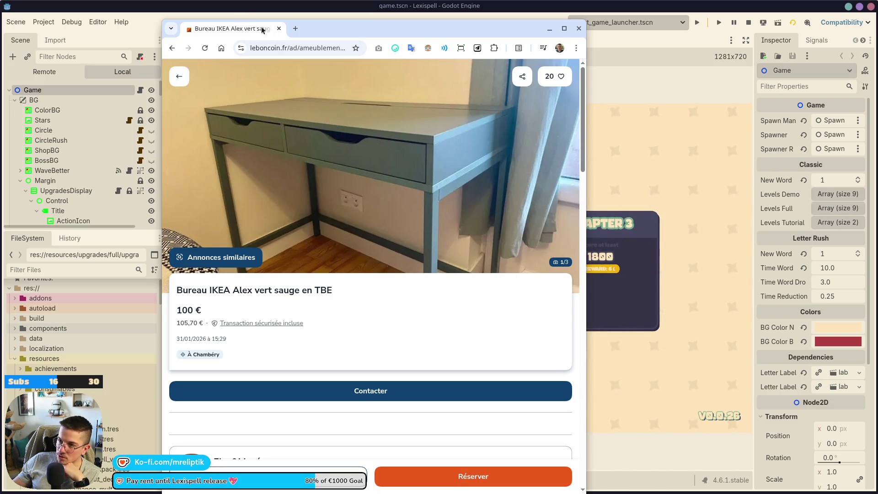
# Look over the desk listing, highlight its 100 € price, and return to the Godot game.
pyautogui.scroll(-1, 326, 192)
pyautogui.scroll(1, 326, 192)
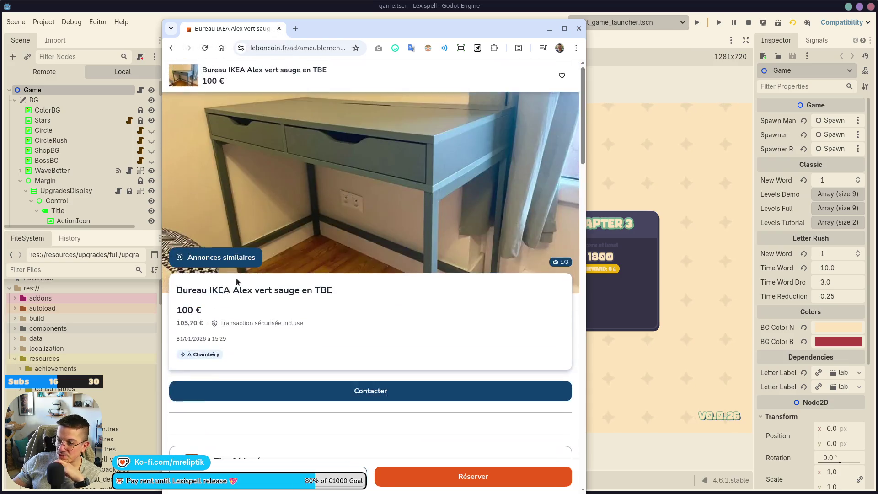
pyautogui.moveTo(193, 309); pyautogui.dragTo(197, 323)
pyautogui.scroll(-10, 276, 314)
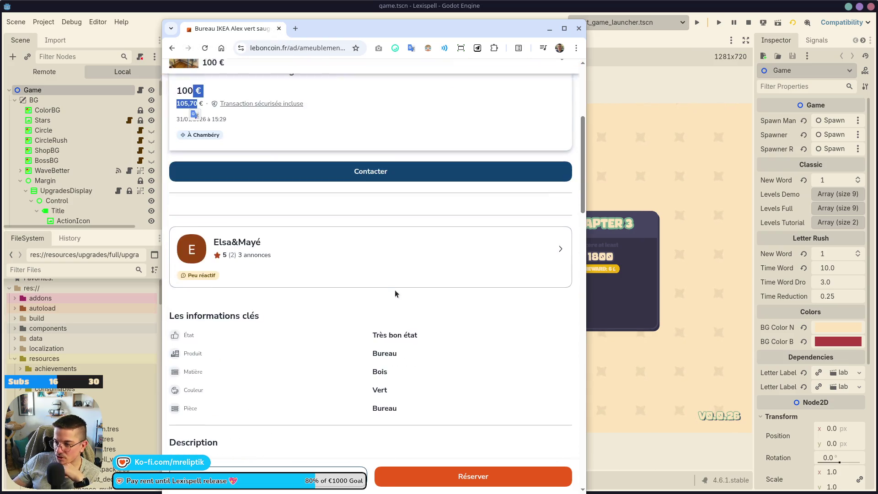
pyautogui.scroll(2, 329, 275)
pyautogui.scroll(8, 328, 276)
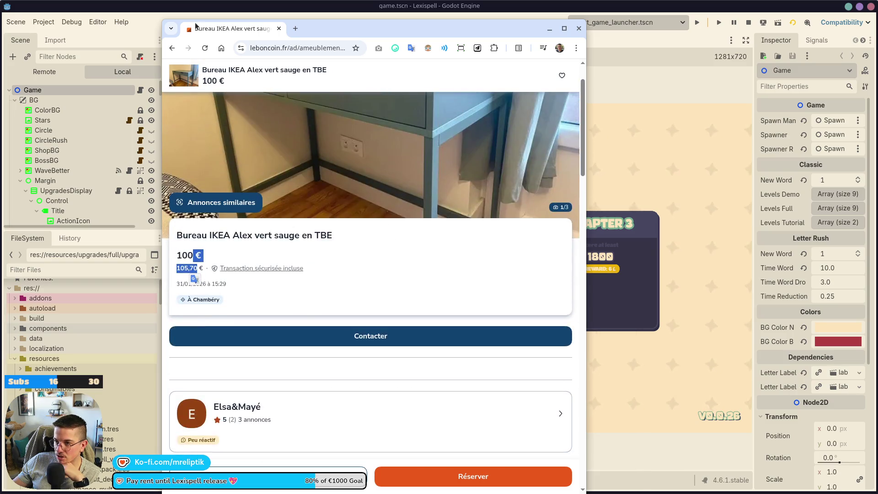
pyautogui.hotkey('alt', 'Tab')
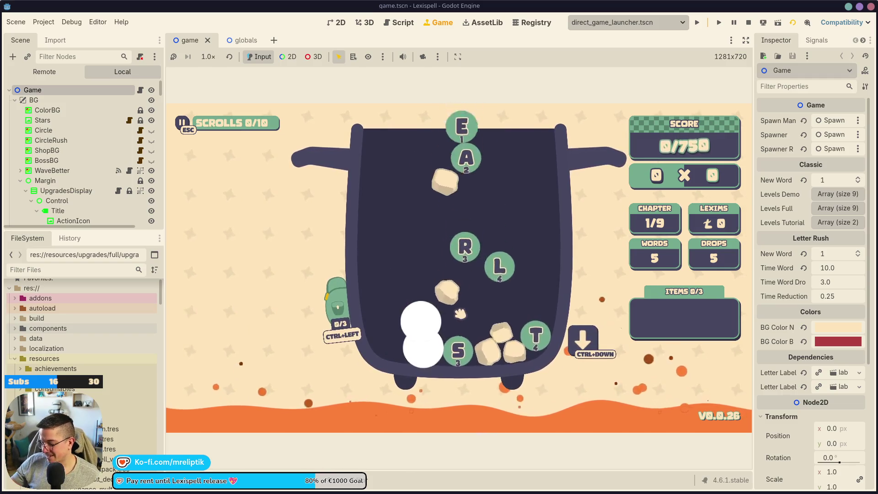
# Toggle the pause menu off again and drop two batches of letters into the cauldron.
pyautogui.press('Escape')
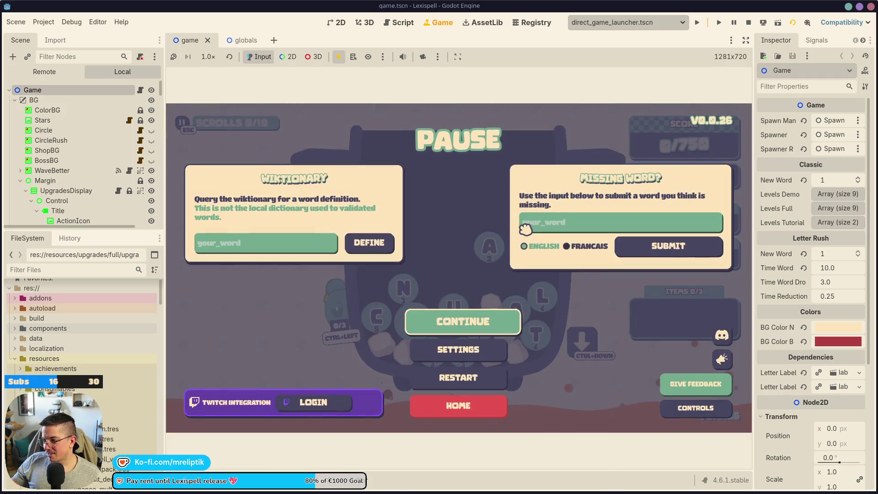
pyautogui.press('Escape')
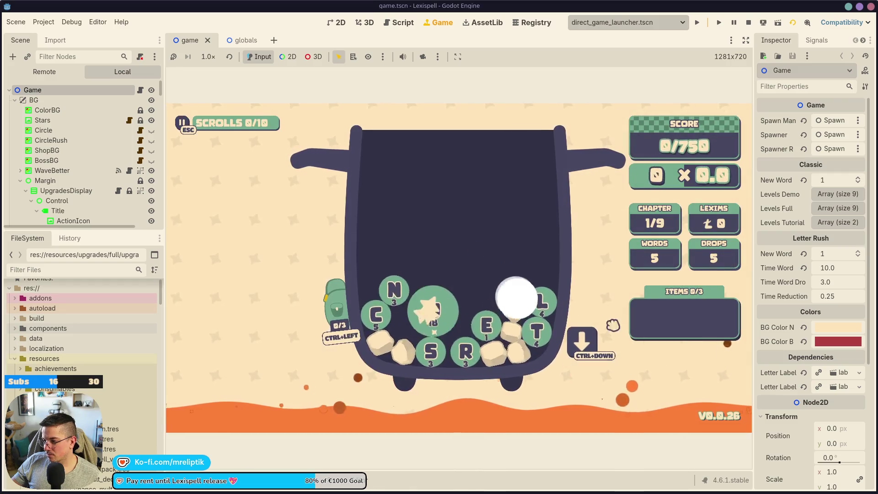
pyautogui.click(590, 346)
pyautogui.click(592, 349)
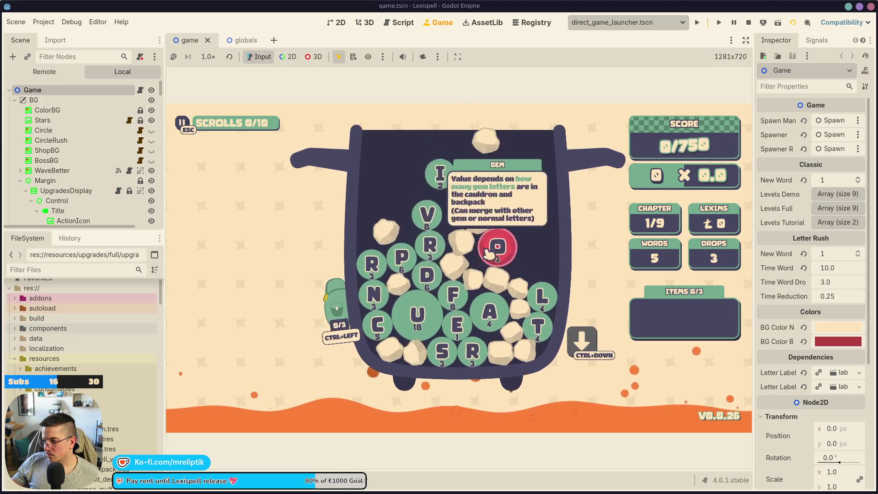
# Select the R and A tiles, check the $ tile's tooltip, then stop the game with F8.
pyautogui.moveTo(546, 265)
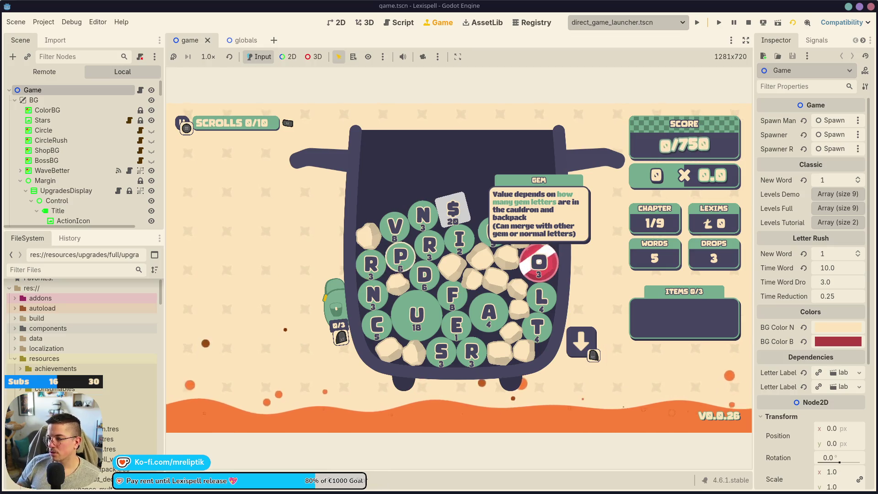
pyautogui.click(429, 245)
pyautogui.click(489, 312)
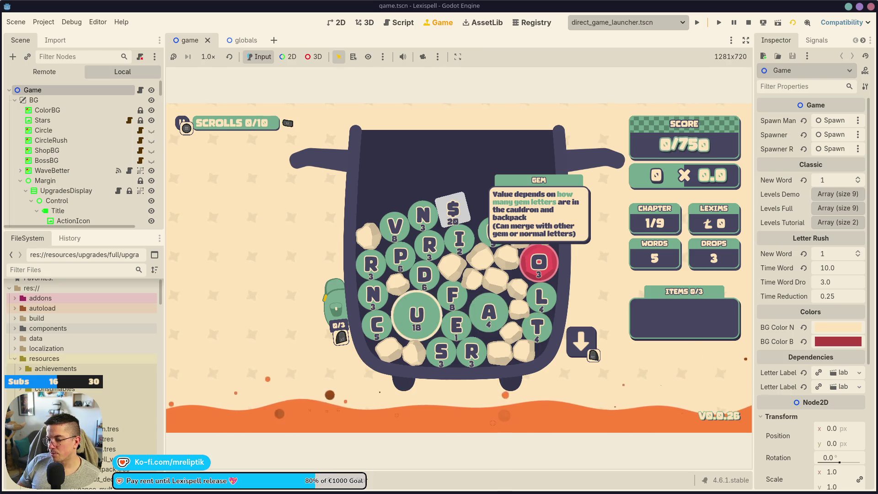
pyautogui.click(453, 209)
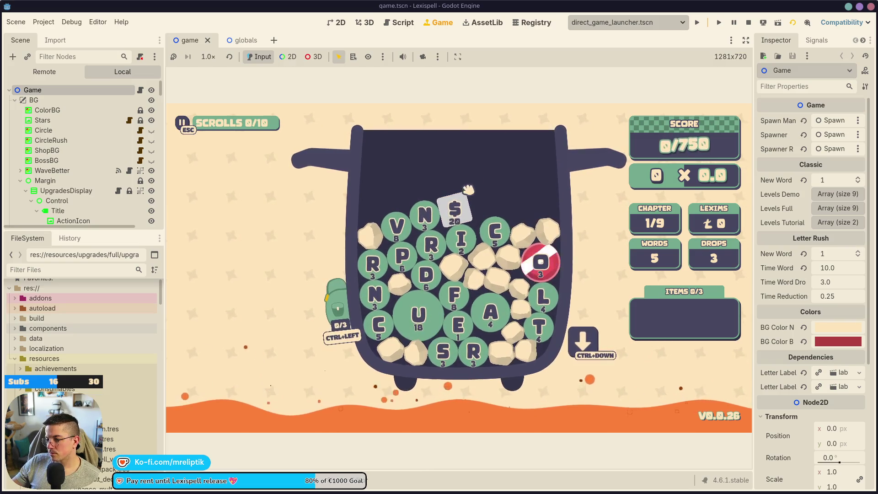
pyautogui.moveTo(544, 267)
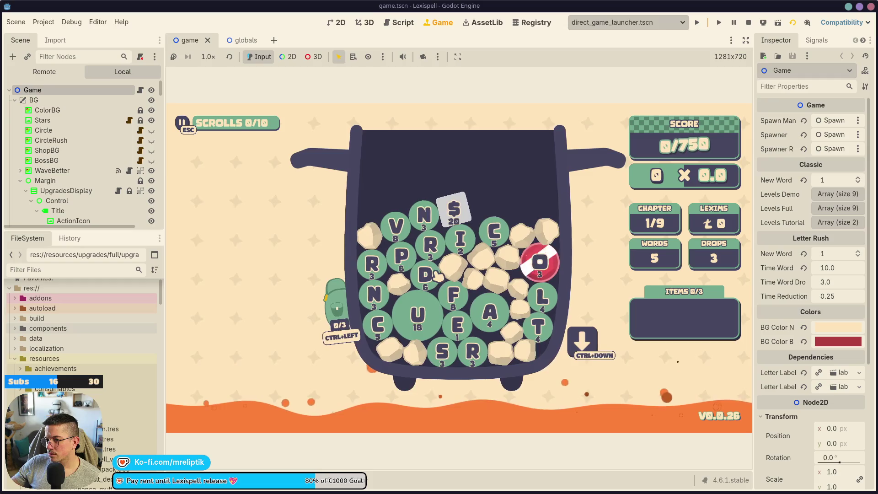
pyautogui.press('F8')
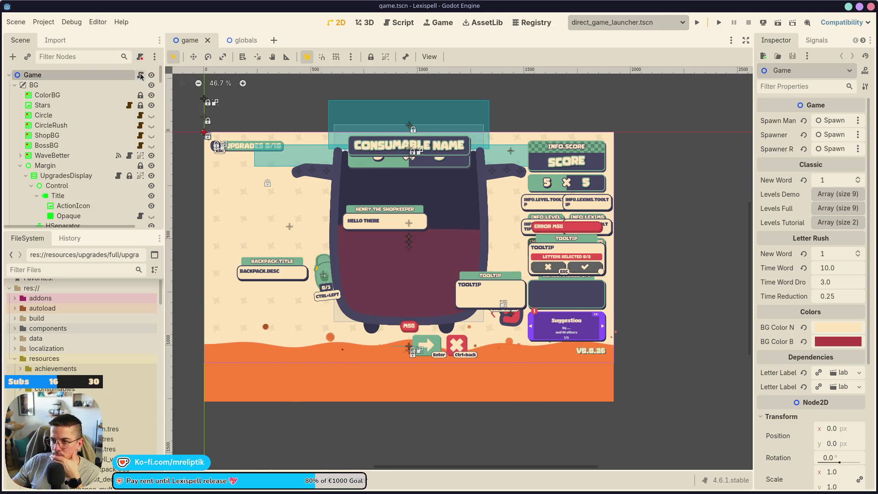
# Open letter.tscn through the quick scene search and show letter.gd at its _ready function.
pyautogui.hotkey('ctrl', 'shift', 'o')
pyautogui.write('letter')
pyautogui.press('Return')
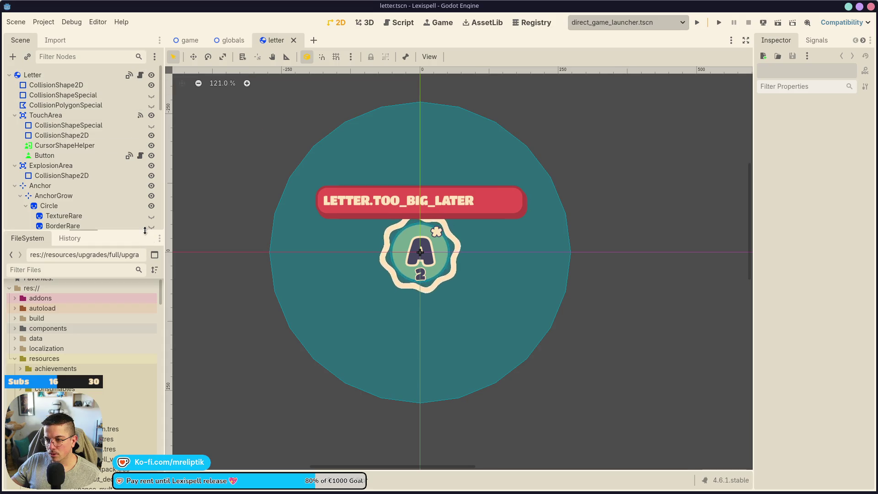
pyautogui.click(140, 75)
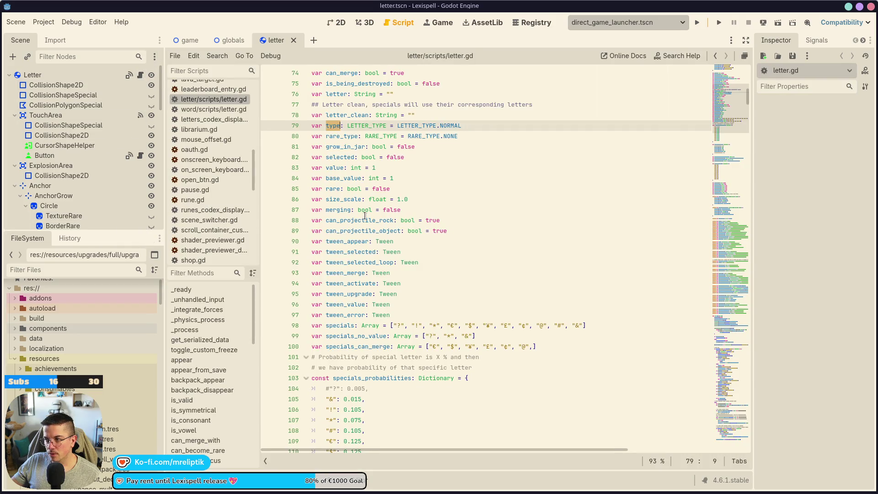
pyautogui.scroll(-8, 503, 256)
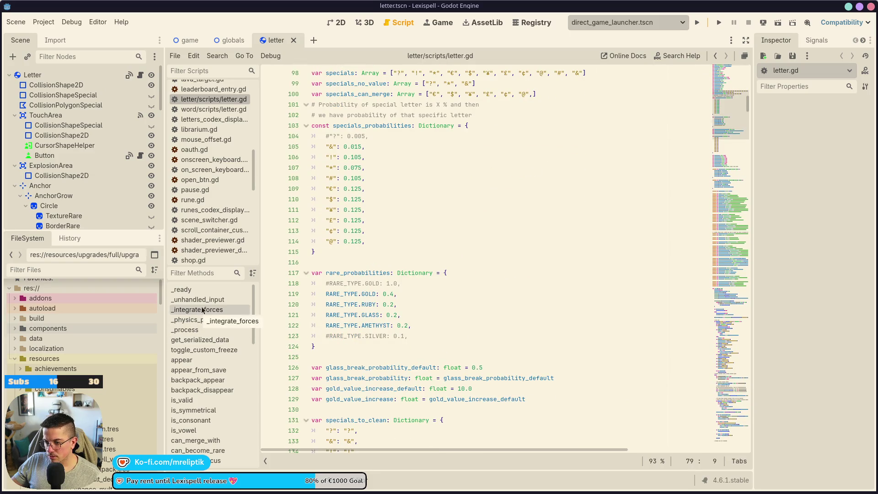
pyautogui.click(183, 288)
pyautogui.scroll(-1, 433, 305)
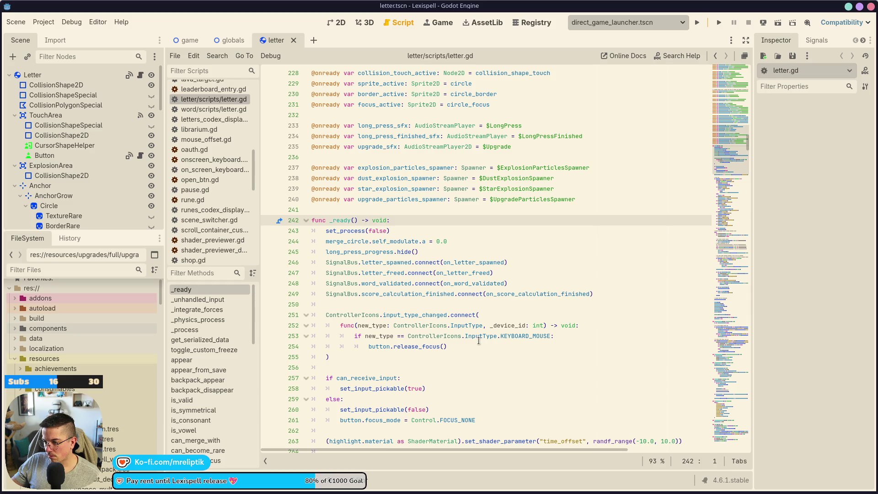
pyautogui.click(479, 343)
pyautogui.scroll(-2, 485, 320)
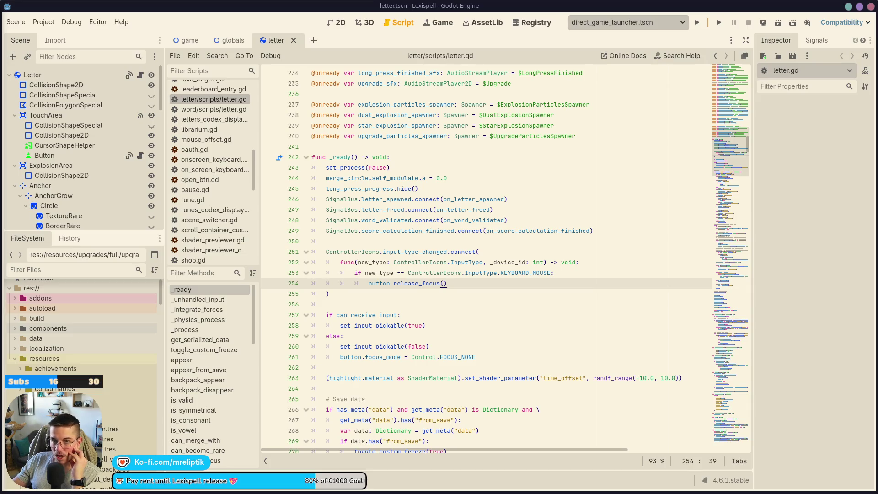
pyautogui.hotkey('alt', 'Tab')
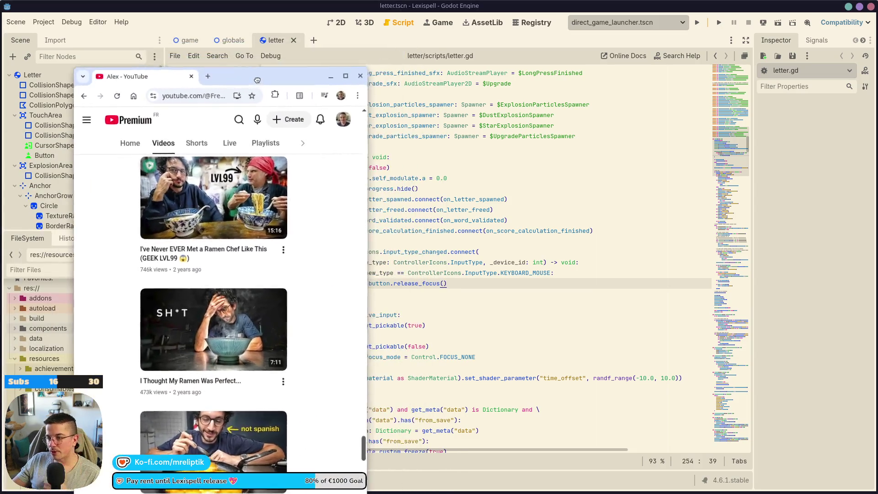
pyautogui.moveTo(282, 55); pyautogui.dragTo(302, 76)
pyautogui.press('super')
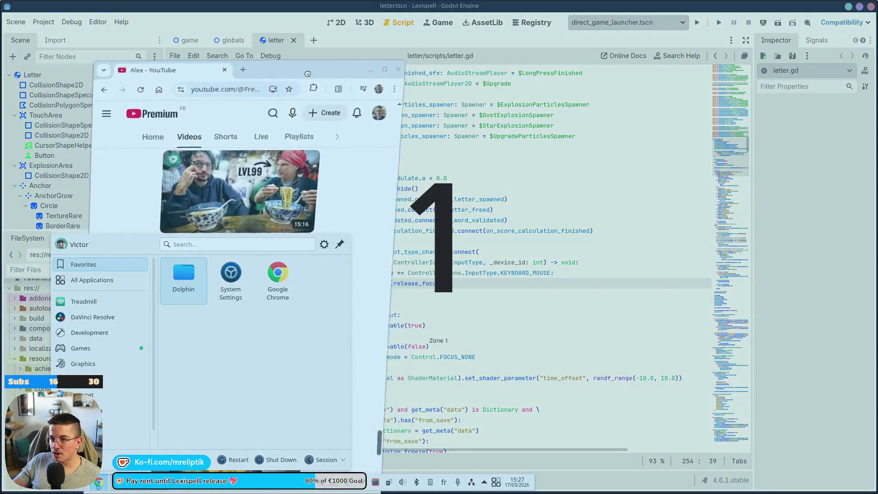
pyautogui.doubleClick(349, 73)
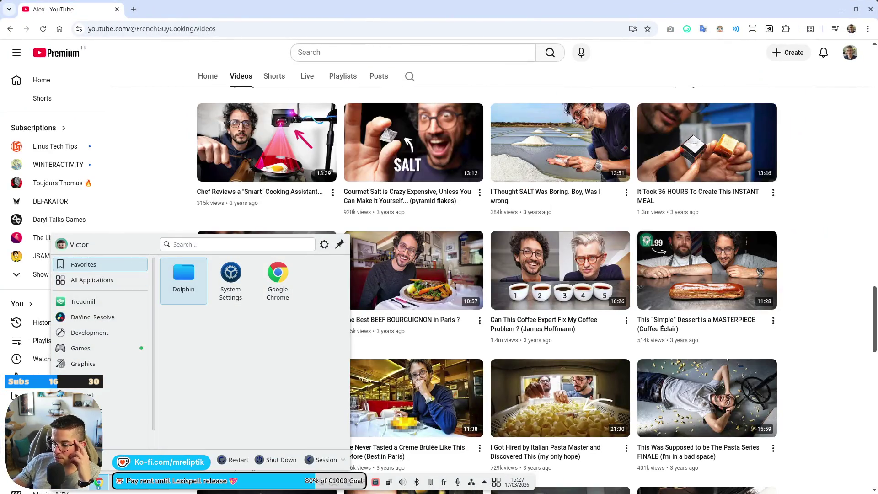
pyautogui.press('Escape')
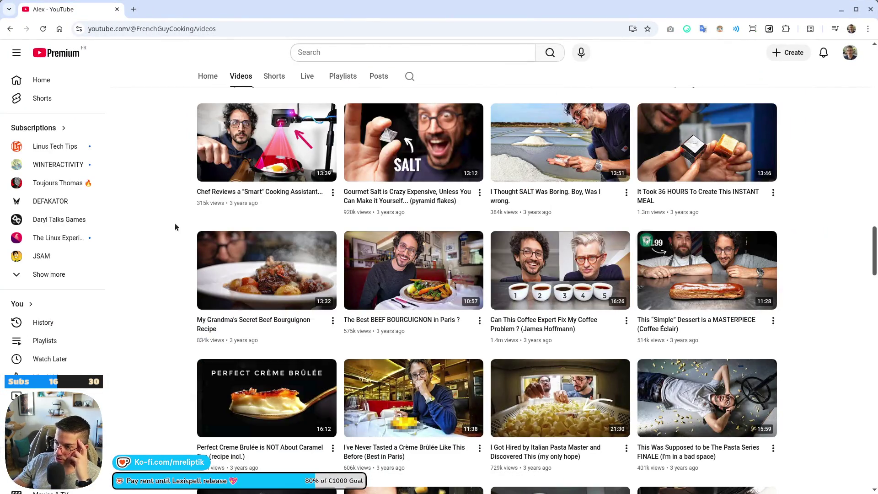
pyautogui.scroll(15, 169, 233)
pyautogui.scroll(10, 141, 235)
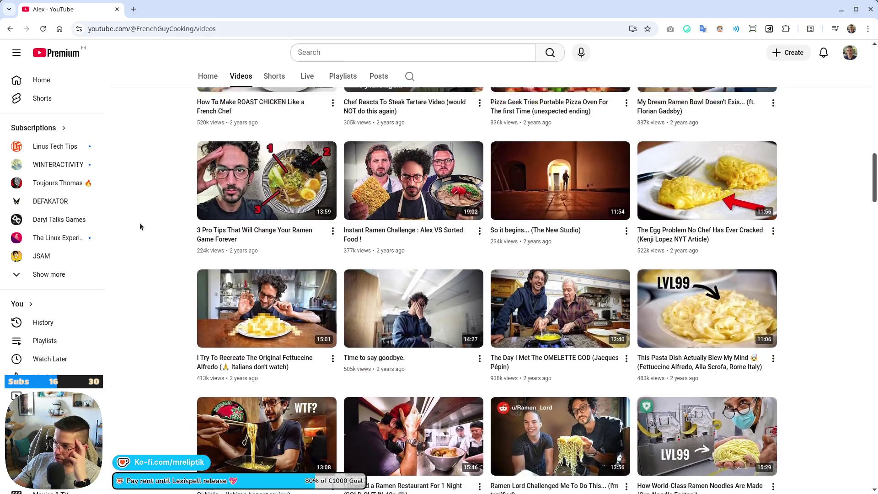
pyautogui.scroll(3, 141, 248)
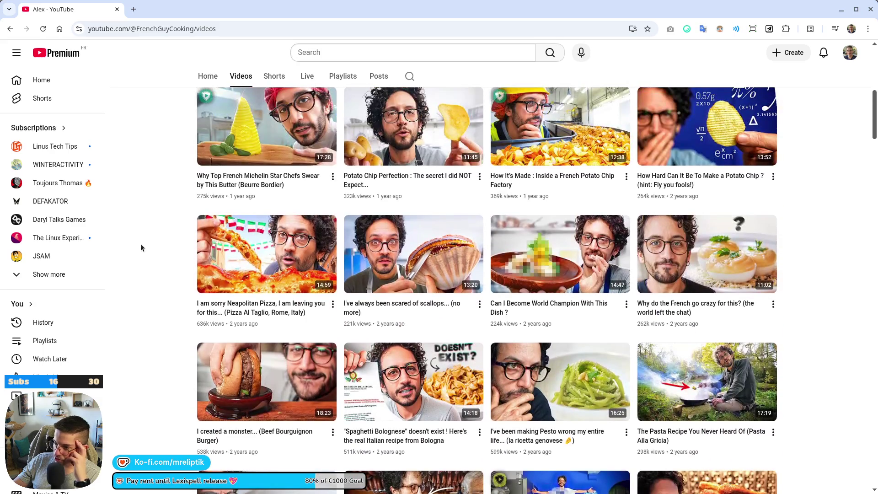
pyautogui.scroll(5, 143, 247)
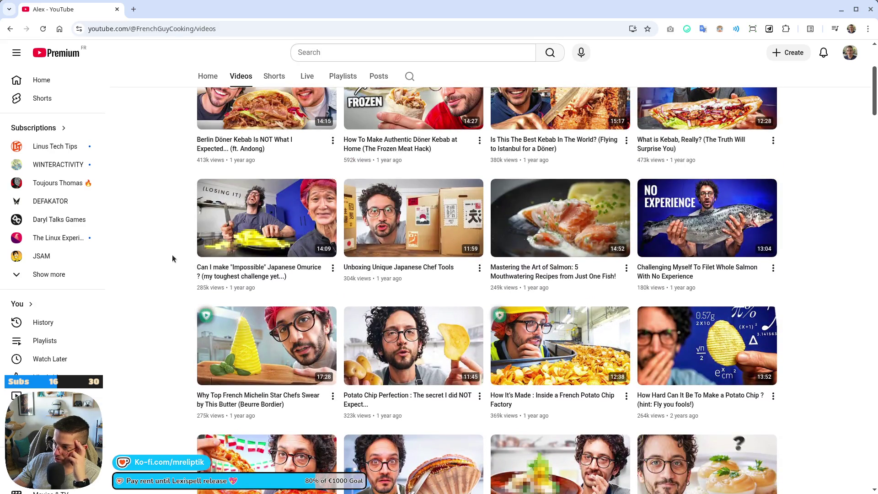
pyautogui.scroll(4, 172, 254)
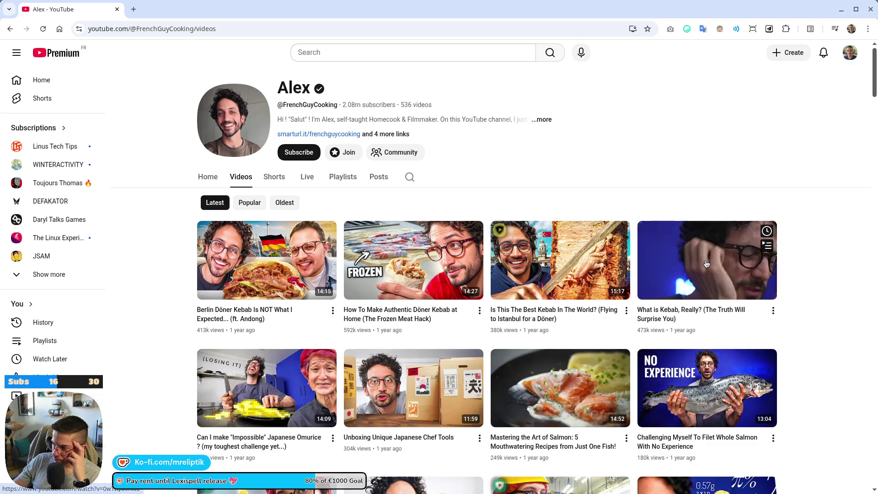
pyautogui.scroll(-10, 811, 254)
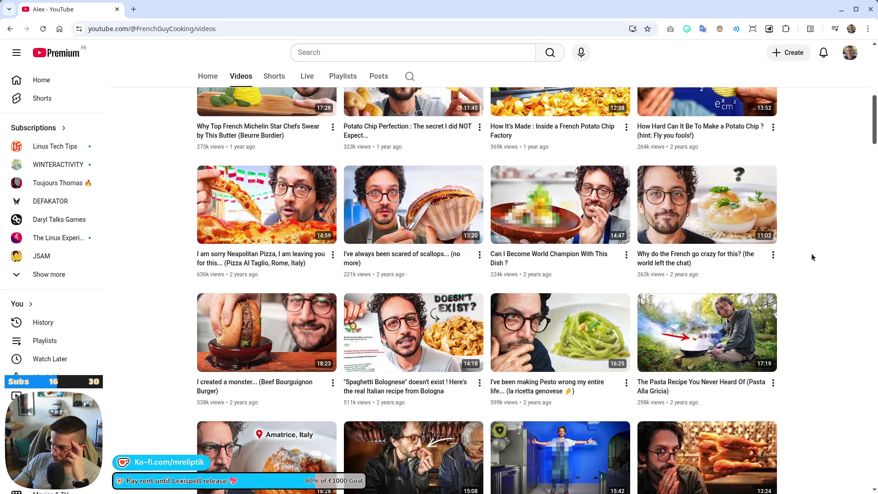
pyautogui.scroll(-5, 811, 253)
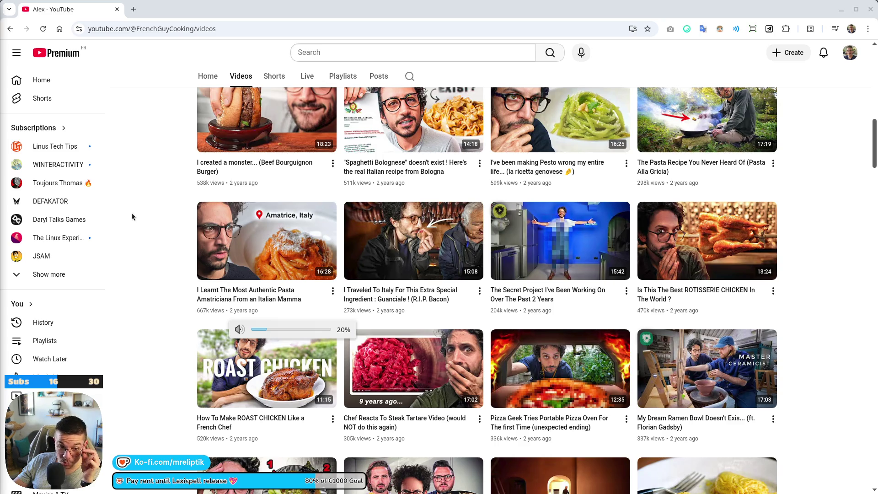
pyautogui.scroll(-6, 296, 217)
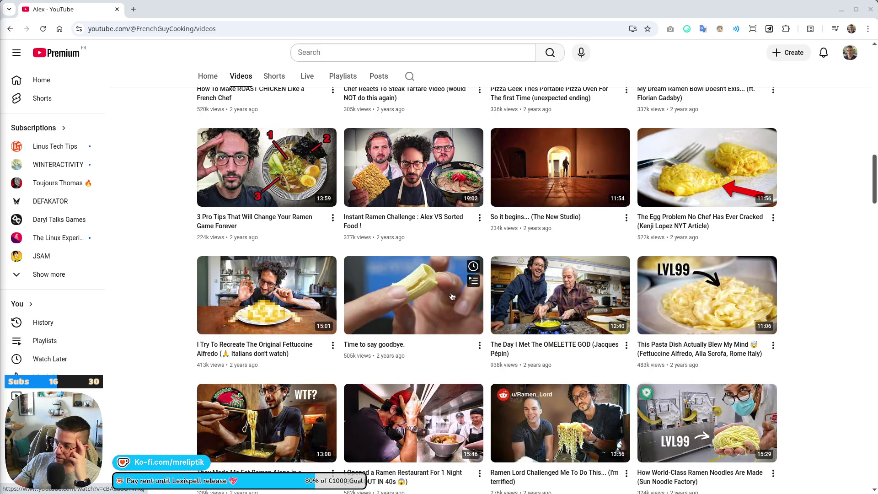
pyautogui.scroll(-2, 581, 182)
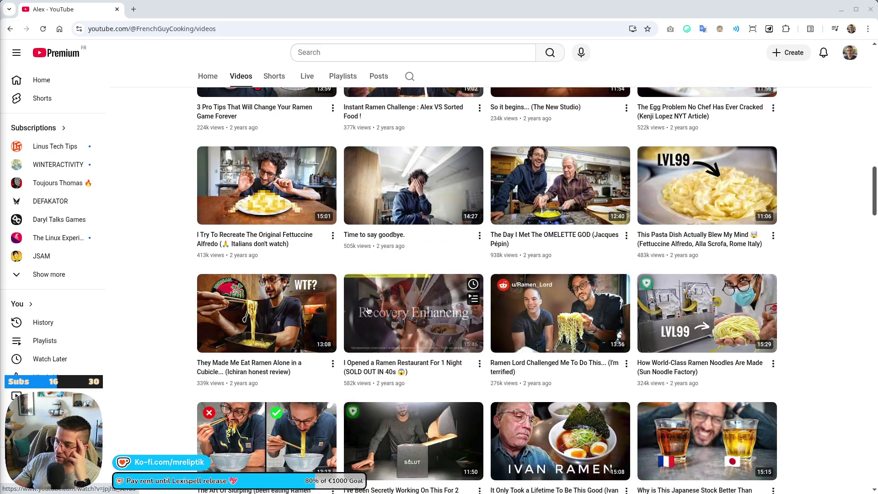
pyautogui.scroll(-3, 241, 316)
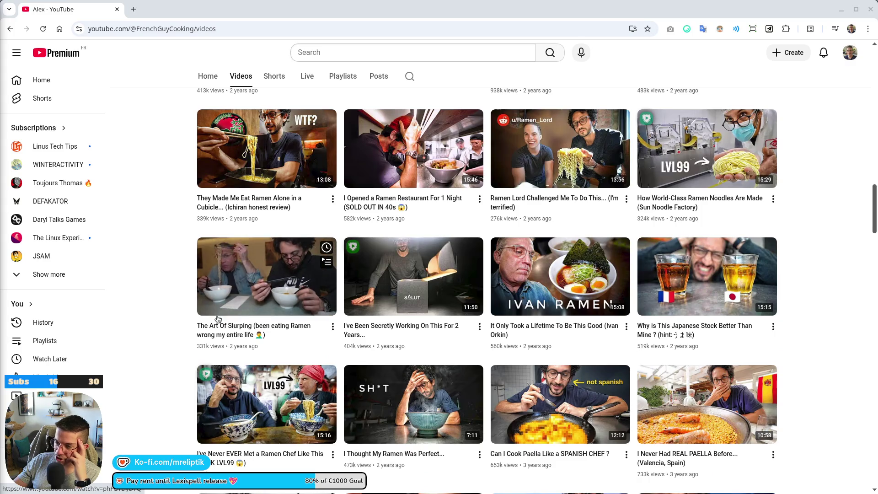
pyautogui.scroll(-5, 213, 273)
pyautogui.scroll(-2, 179, 296)
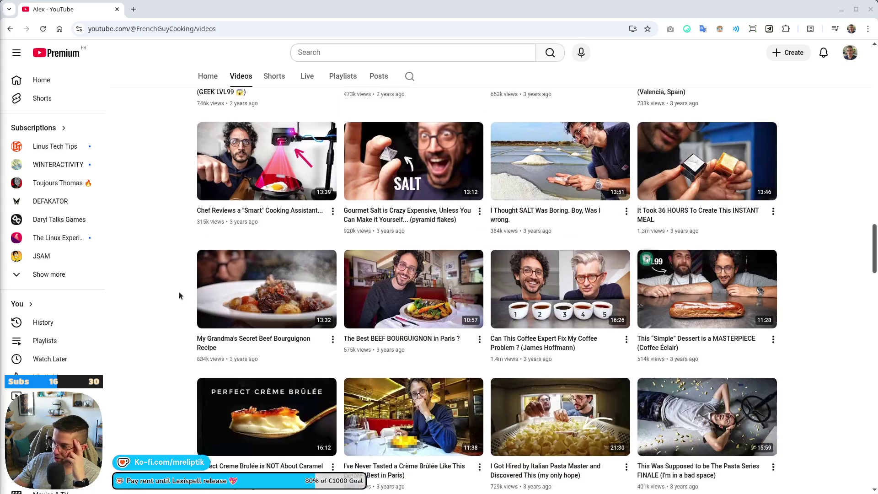
pyautogui.scroll(-2, 180, 293)
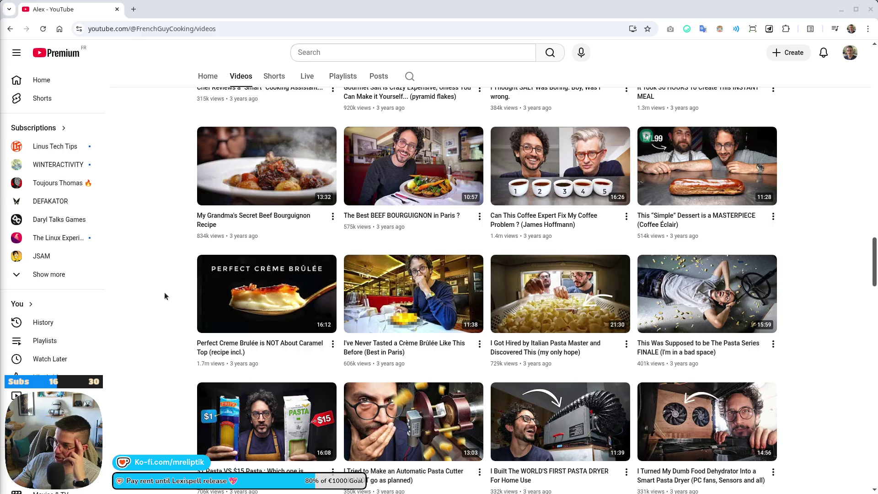
pyautogui.scroll(-3, 173, 288)
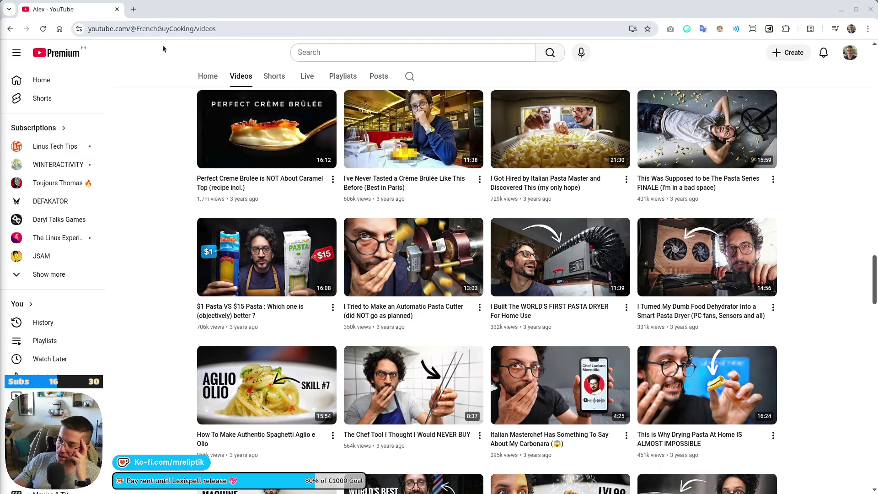
pyautogui.click(116, 9)
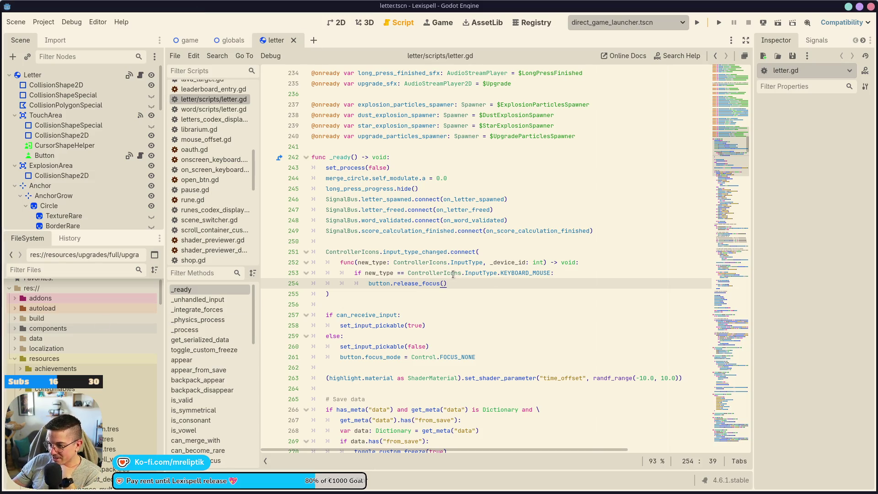
# After line 254, add 'elif new_type == ControllerIcons.InputType.CONTROLLER:' with an indented body.
pyautogui.click(367, 284)
pyautogui.moveTo(342, 264)
pyautogui.mouseDown()
pyautogui.moveTo(393, 284)
pyautogui.moveTo(460, 283)
pyautogui.mouseUp()
pyautogui.click(460, 281)
pyautogui.press('Return')
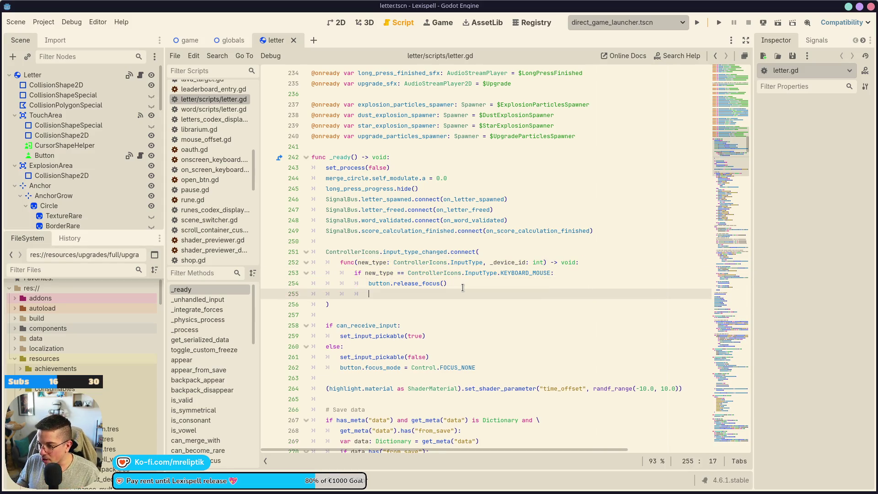
pyautogui.write('elif new_t')
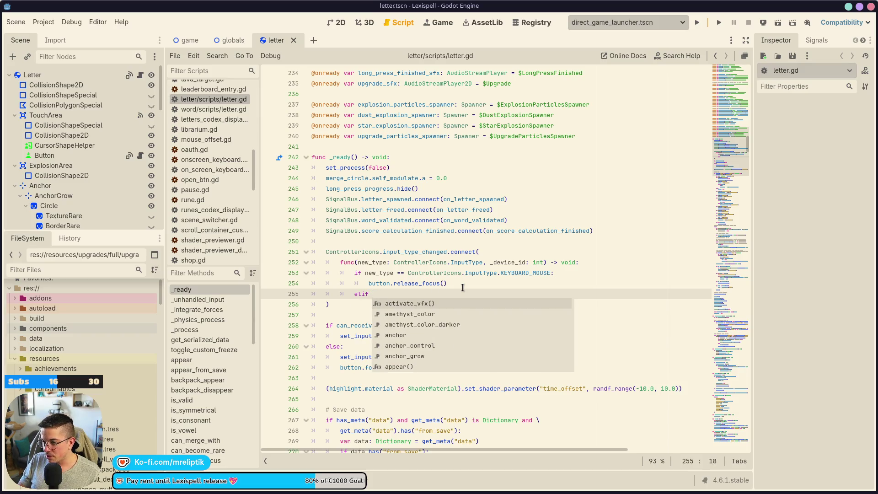
pyautogui.press('Return')
pyautogui.write('== C')
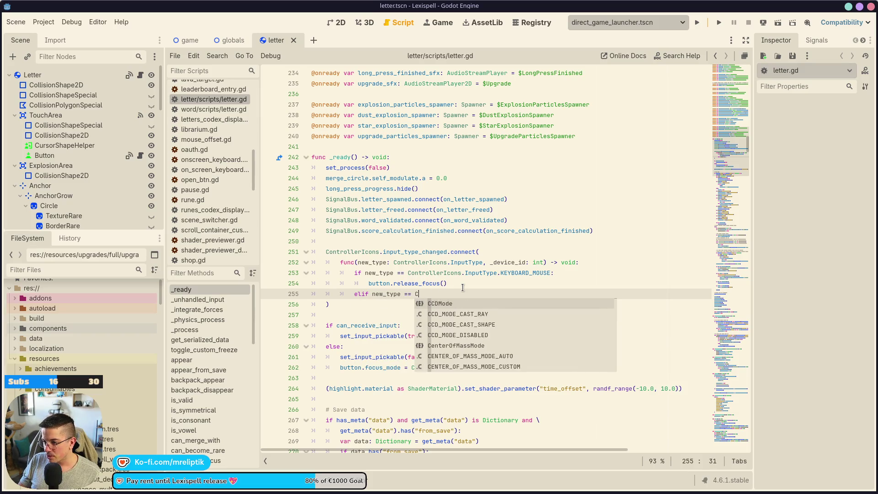
pyautogui.write('ontrollerIcons.In')
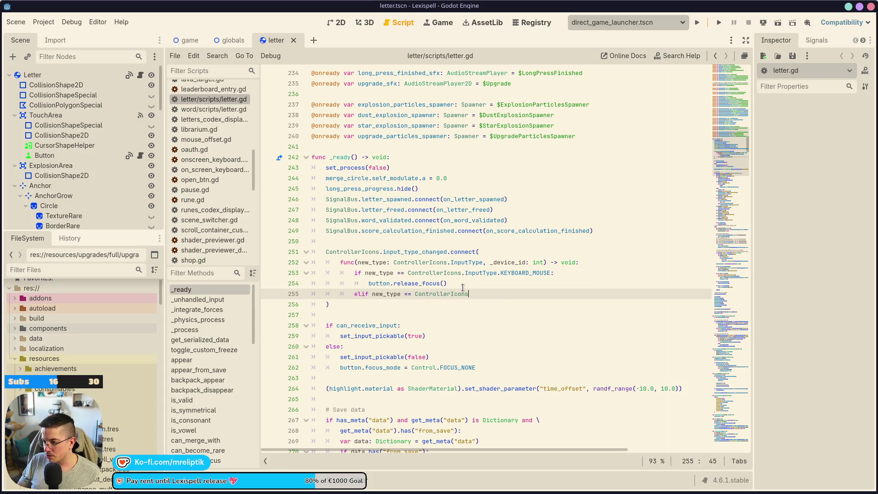
pyautogui.press('Return')
pyautogui.write('.InputType.')
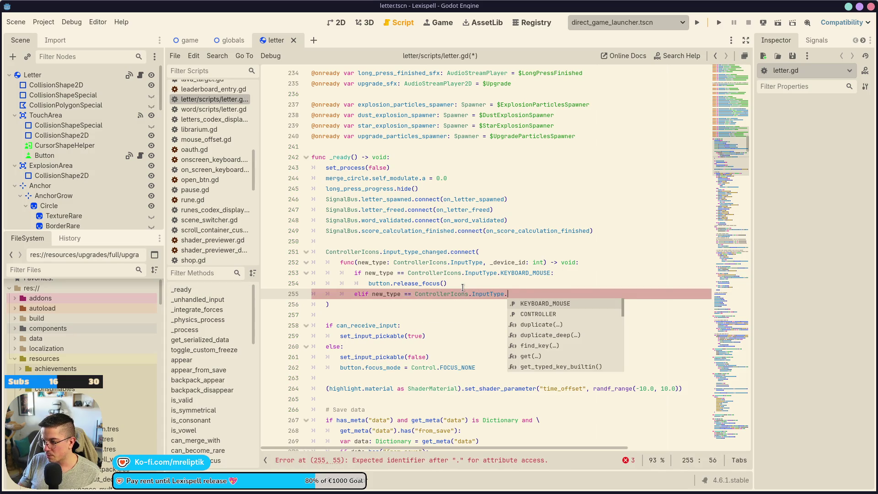
pyautogui.write('C')
pyautogui.press('Return')
pyautogui.write(':')
pyautogui.press('Return')
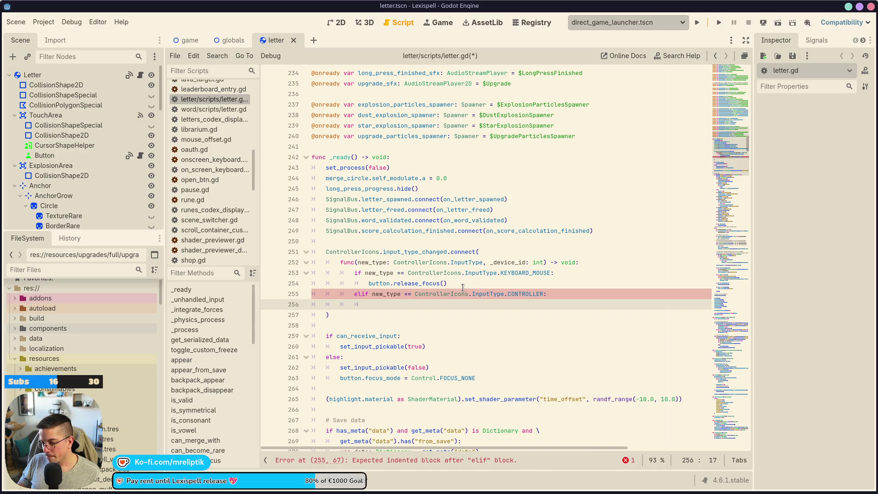
# Call tooltip_container.disappear() in that branch, checking tooltip_container usages with Find, and save the script.
pyautogui.write('tool')
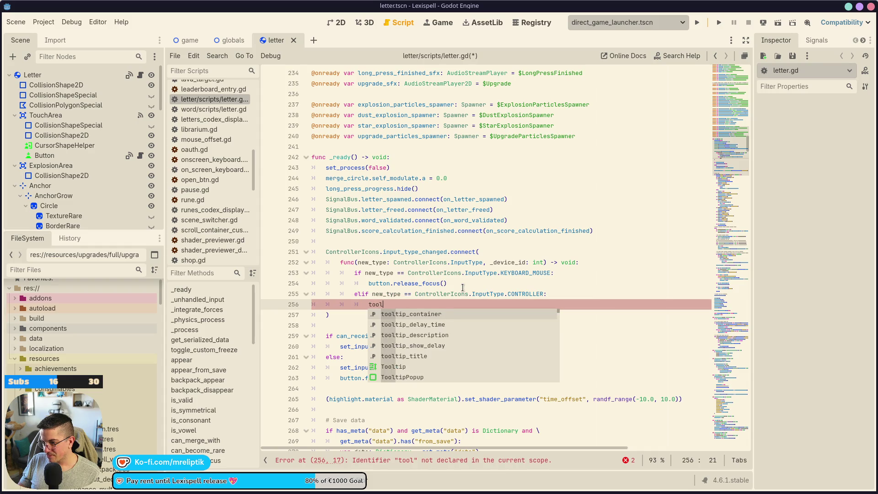
pyautogui.write('tip_container.DIS')
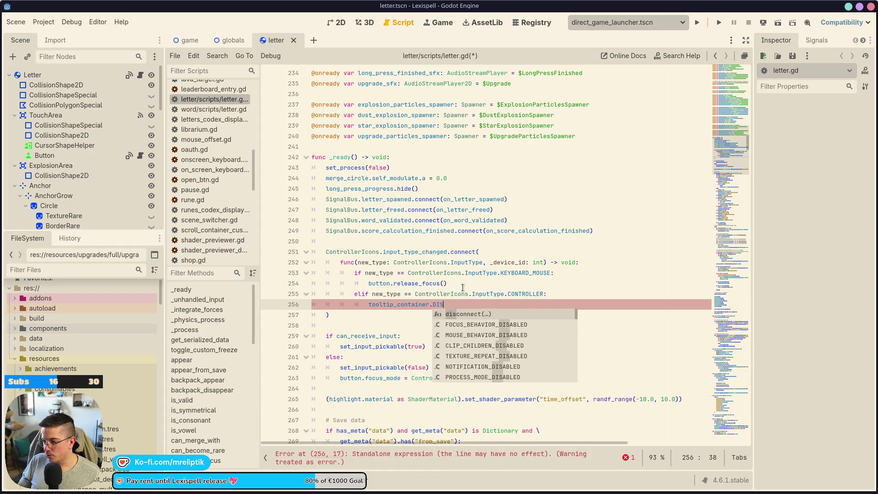
pyautogui.press('BackSpace')
pyautogui.press('BackSpace')
pyautogui.press('BackSpace')
pyautogui.write('dis')
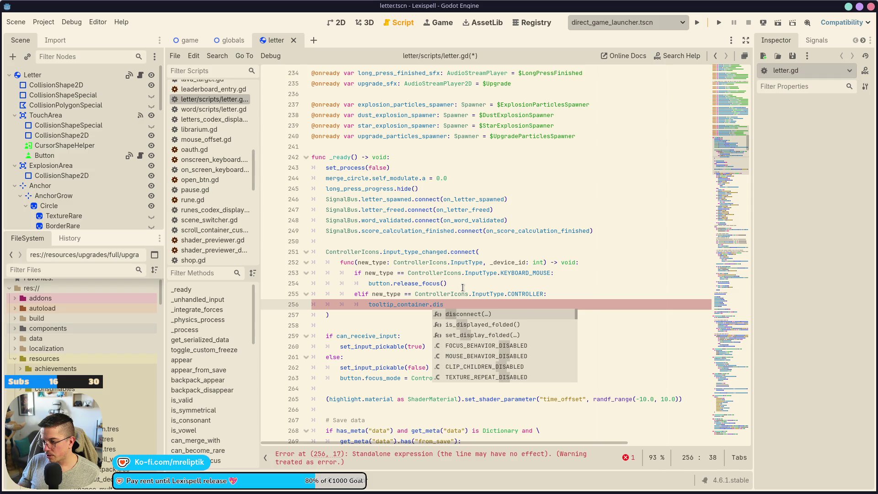
pyautogui.write('a')
pyautogui.doubleClick(396, 303)
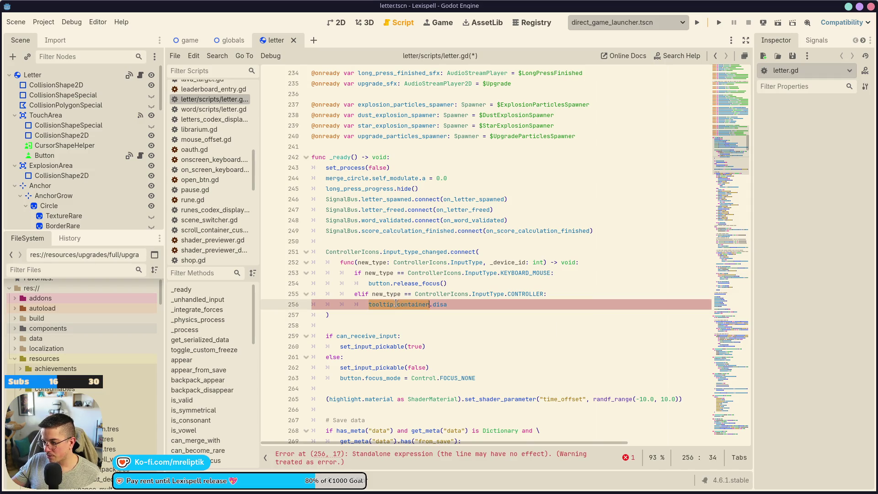
pyautogui.hotkey('ctrl', 'f')
pyautogui.click(615, 462)
pyautogui.click(615, 462)
pyautogui.click(601, 461)
pyautogui.click(601, 460)
pyautogui.click(460, 238)
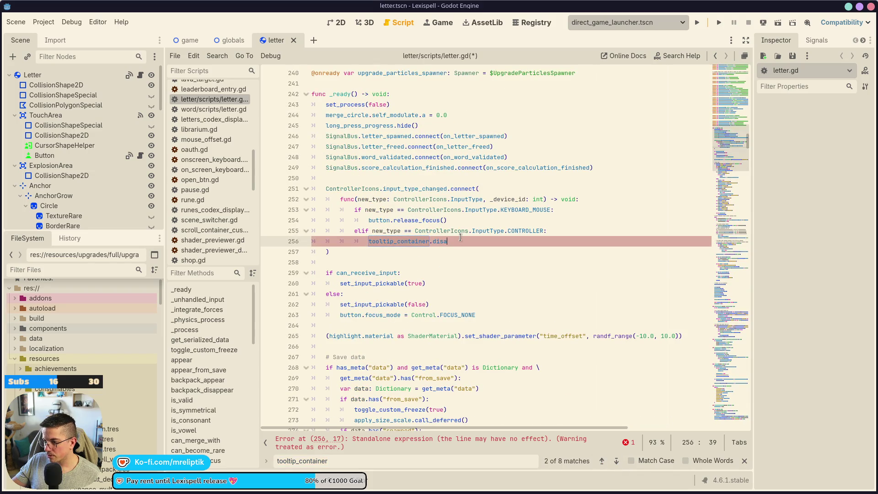
pyautogui.write('ppear')
pyautogui.hotkey('ctrl', 's')
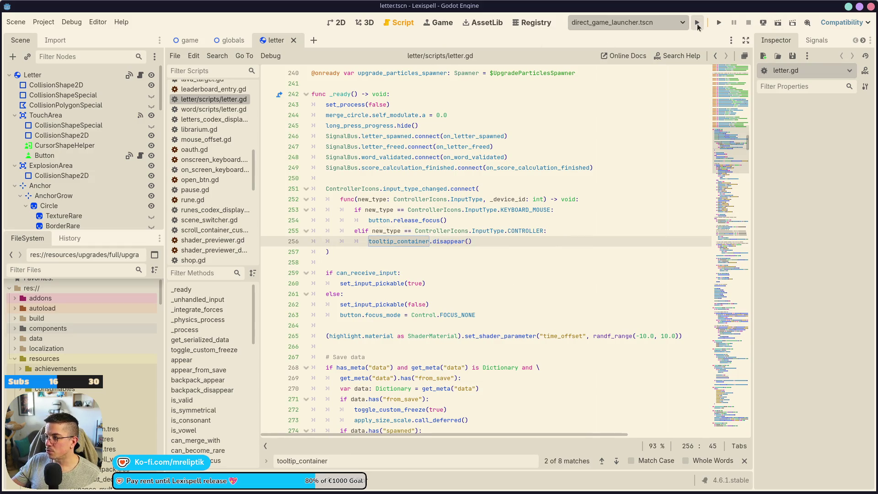
# Run the project to test the change, then switch to the Lexispell Notion page in Chrome.
pyautogui.click(697, 24)
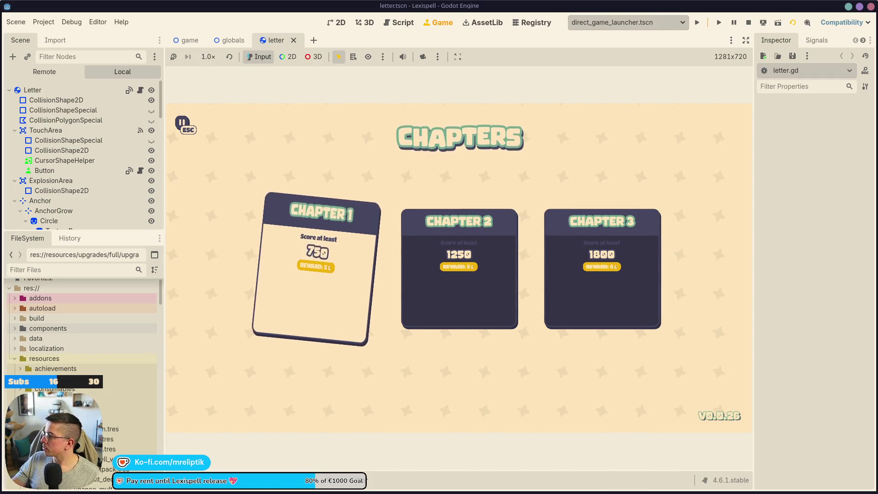
pyautogui.hotkey('alt', 'Tab')
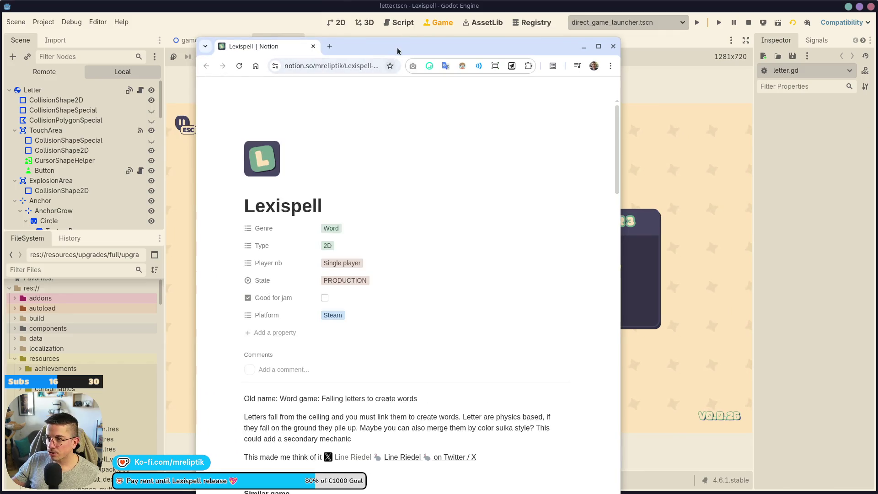
# Maximize Chrome and open the Lexispell presskit link in a background tab.
pyautogui.doubleClick(397, 47)
pyautogui.scroll(-20, 306, 313)
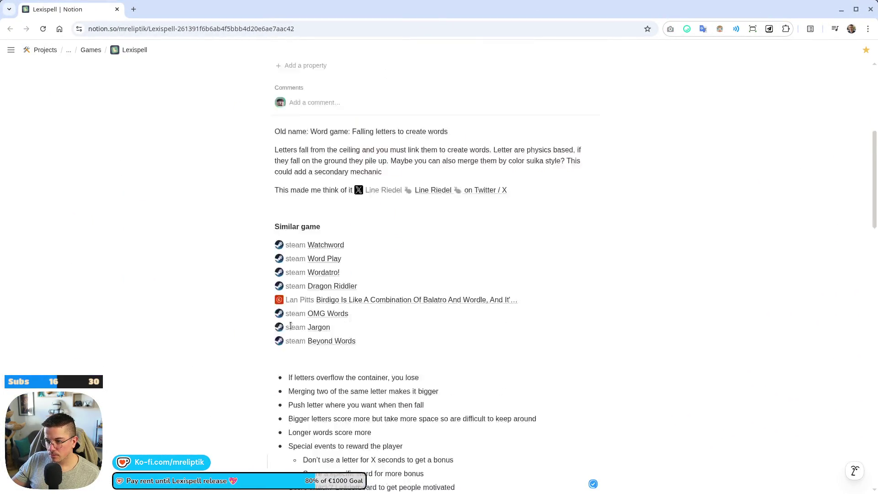
pyautogui.scroll(3, 306, 313)
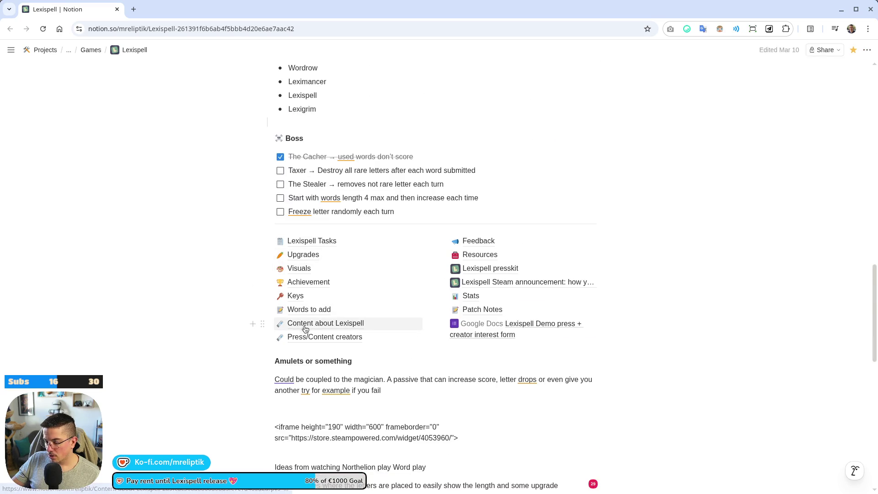
pyautogui.moveTo(305, 343)
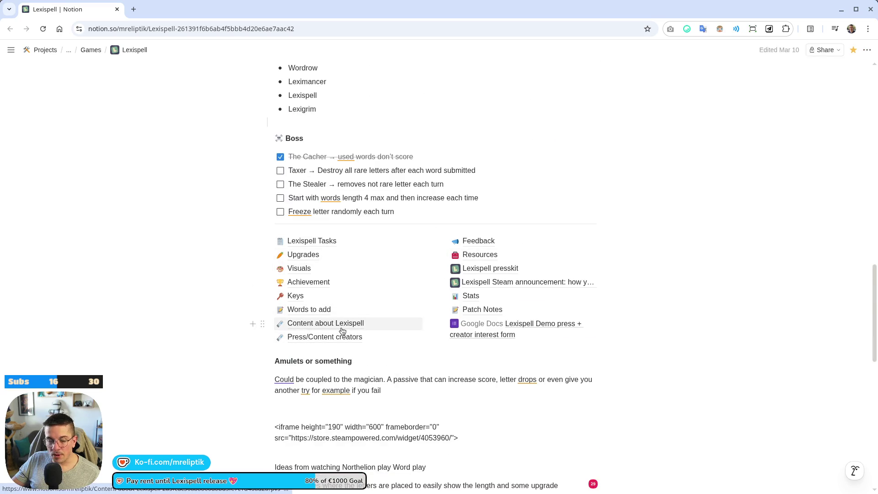
pyautogui.moveTo(342, 330)
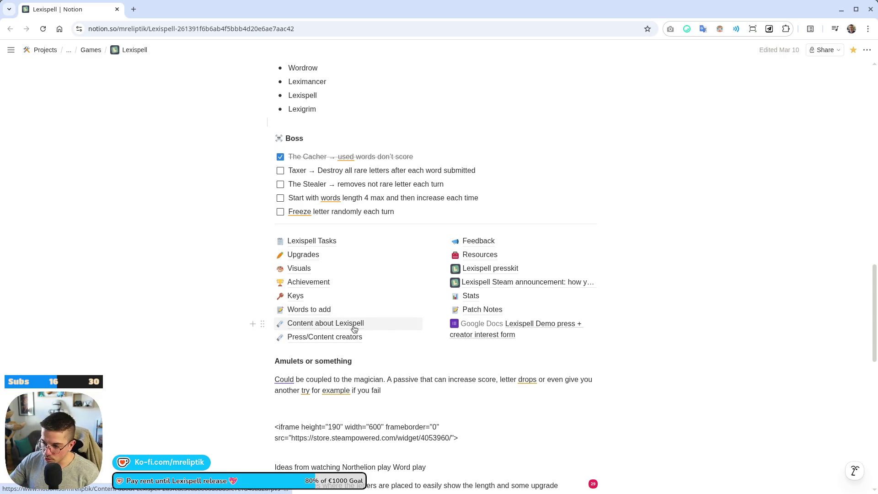
pyautogui.middleClick(488, 268)
# Search for 'dashpong presskit' and open it in a new tab, then search 'hyperslice presskit' and open it.
pyautogui.hotkey('ctrl', 'k')
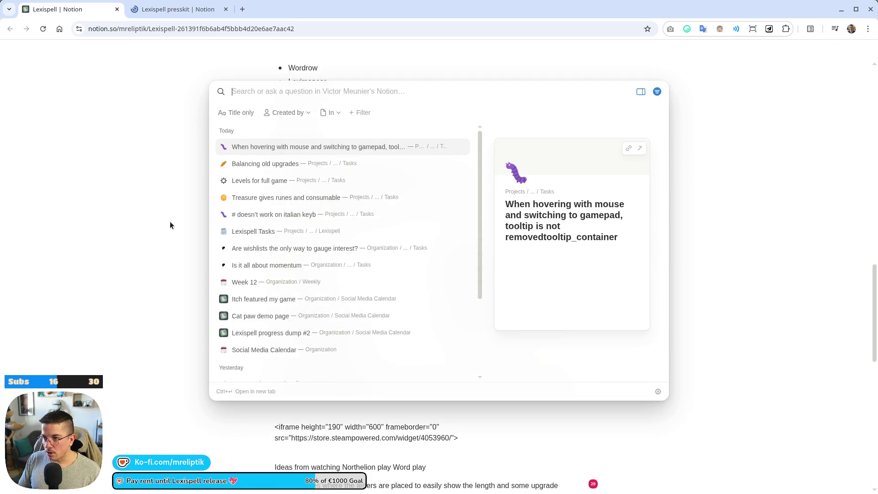
pyautogui.write('dashpong presskit')
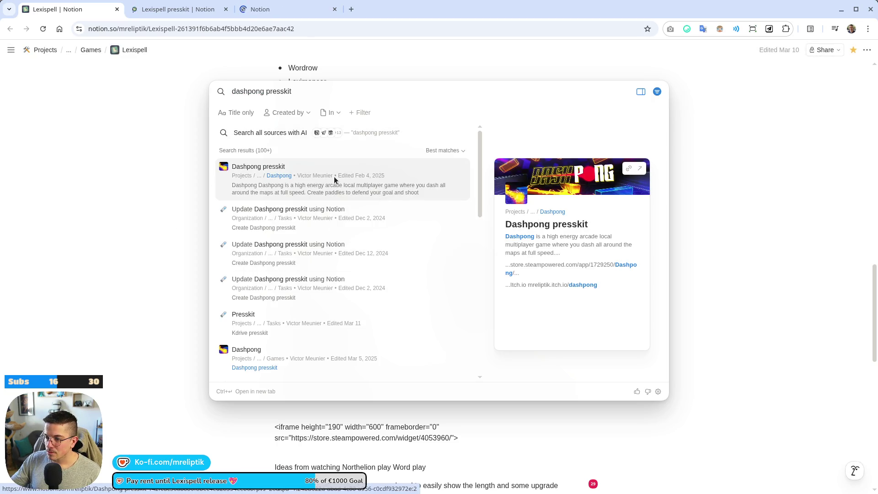
pyautogui.hotkey('ctrl', 'a')
pyautogui.click(357, 93)
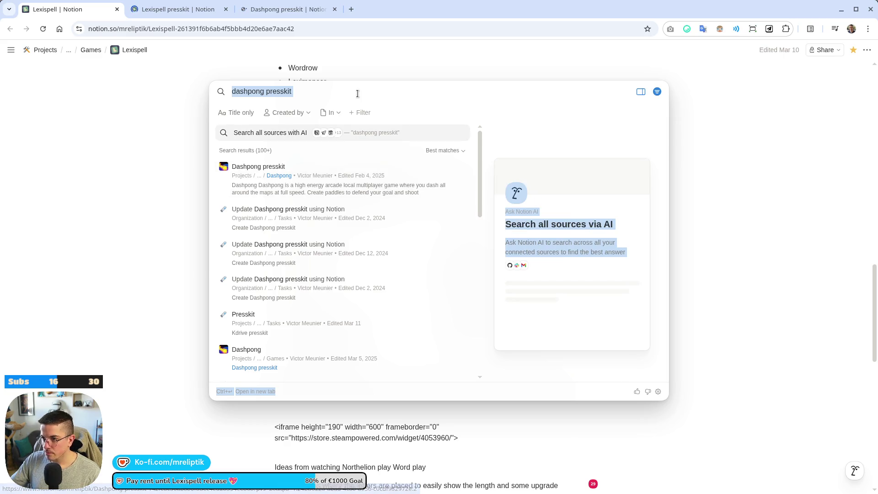
pyautogui.hotkey('ctrl', 'shift', 'Left')
pyautogui.press('Left')
pyautogui.hotkey('ctrl', 'shift', 'Left')
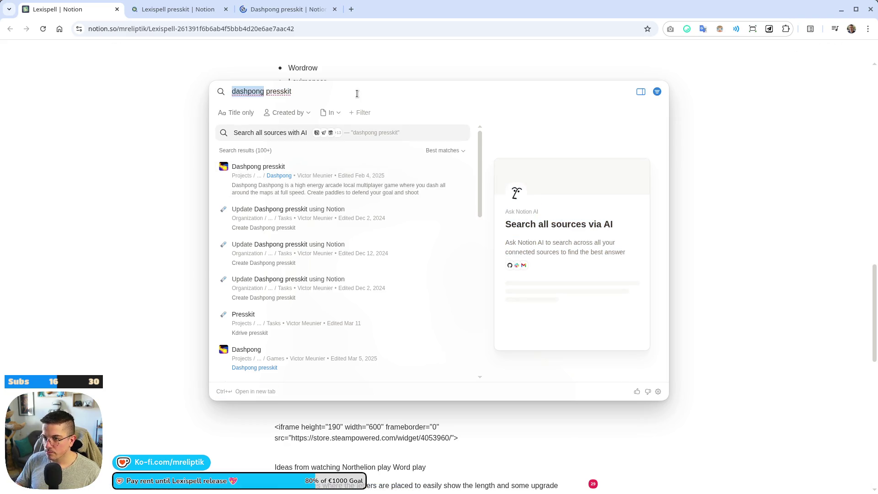
pyautogui.write('hyperslice')
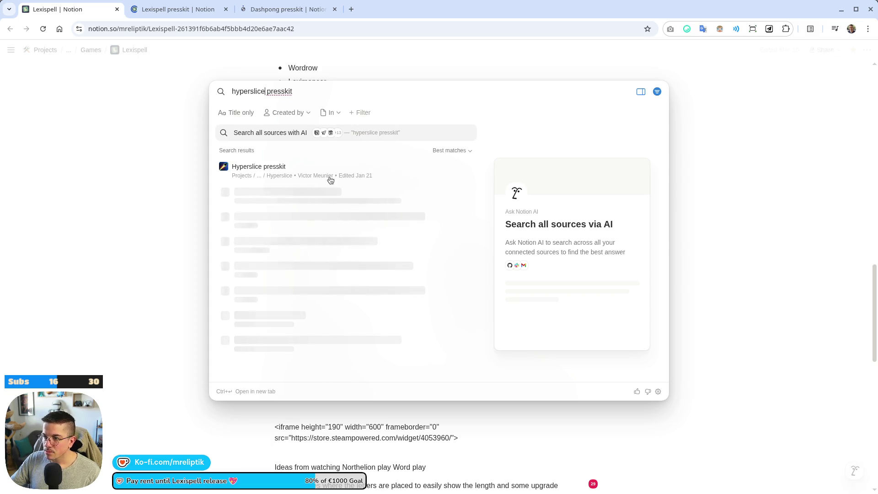
pyautogui.click(293, 172)
# Move the Lexispell presskit tab to the first slot and check where the developer link currently leads.
pyautogui.moveTo(156, 10); pyautogui.dragTo(59, 9)
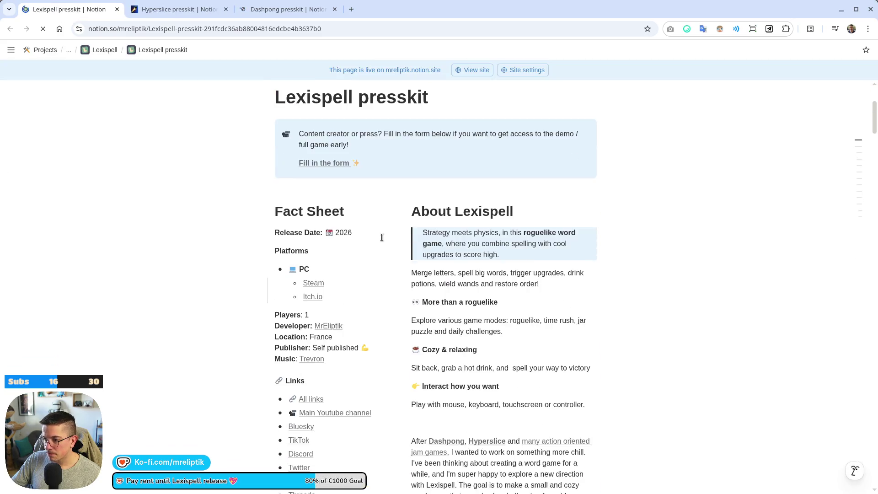
pyautogui.scroll(-3, 335, 247)
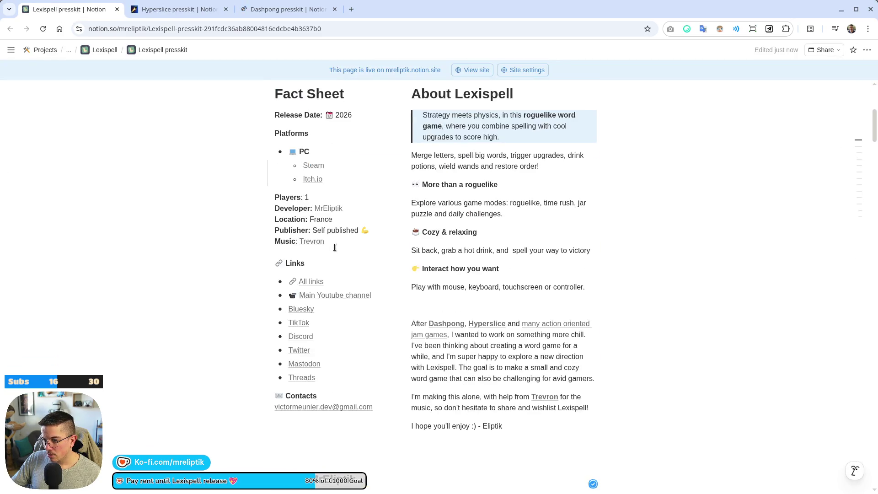
pyautogui.click(328, 210)
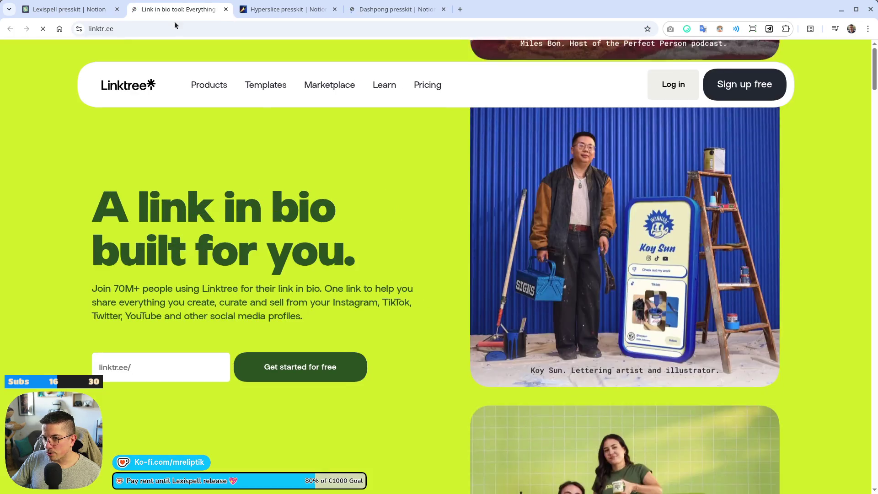
pyautogui.middleClick(175, 9)
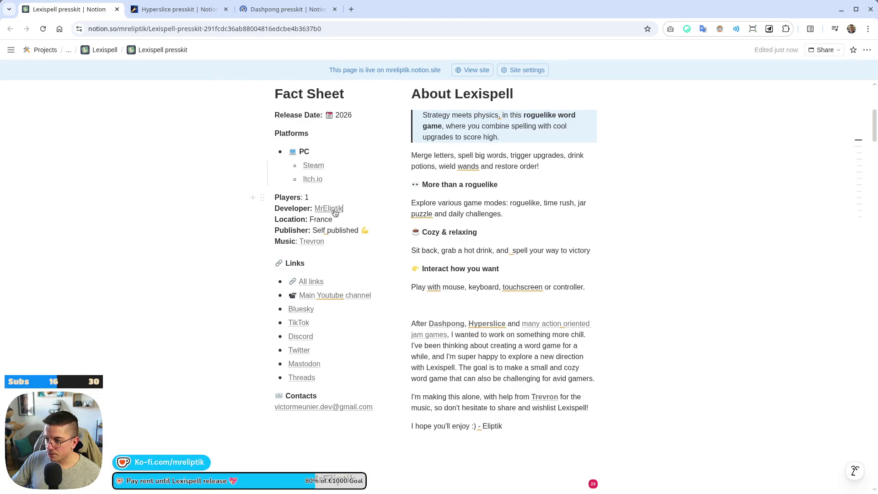
pyautogui.click(336, 208)
pyautogui.hotkey('ctrl', 'w')
pyautogui.click(346, 207)
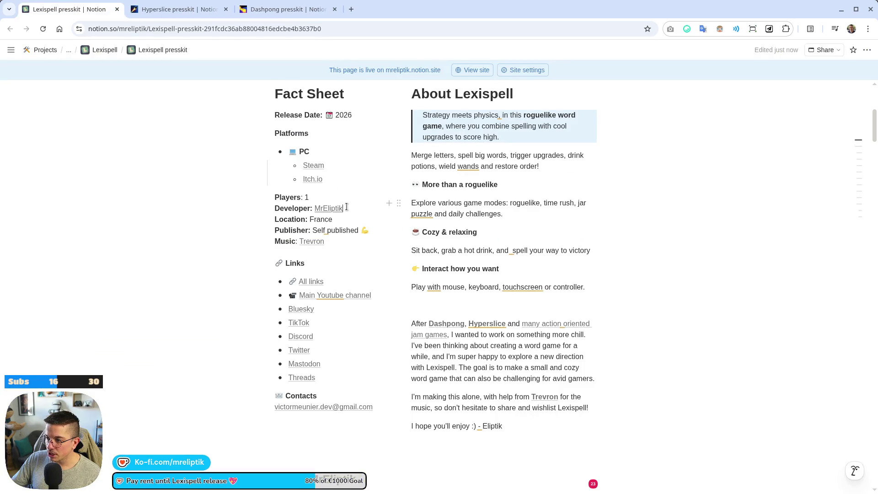
pyautogui.doubleClick(347, 215)
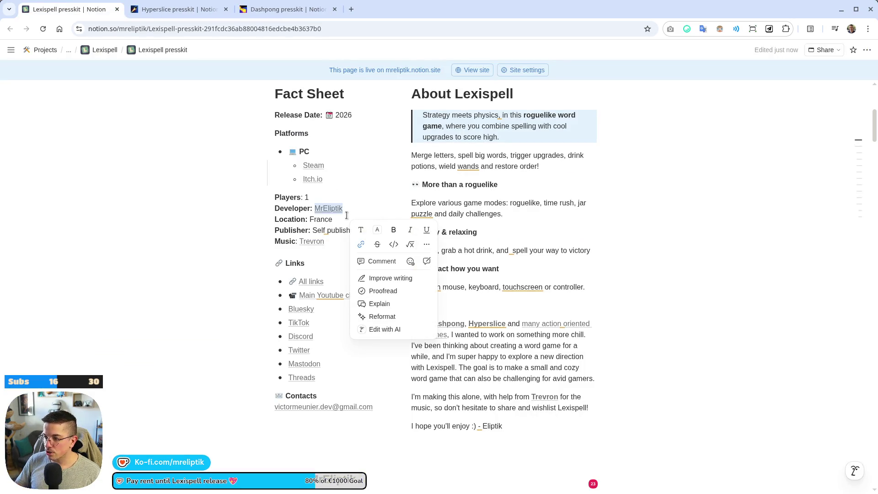
pyautogui.click(361, 244)
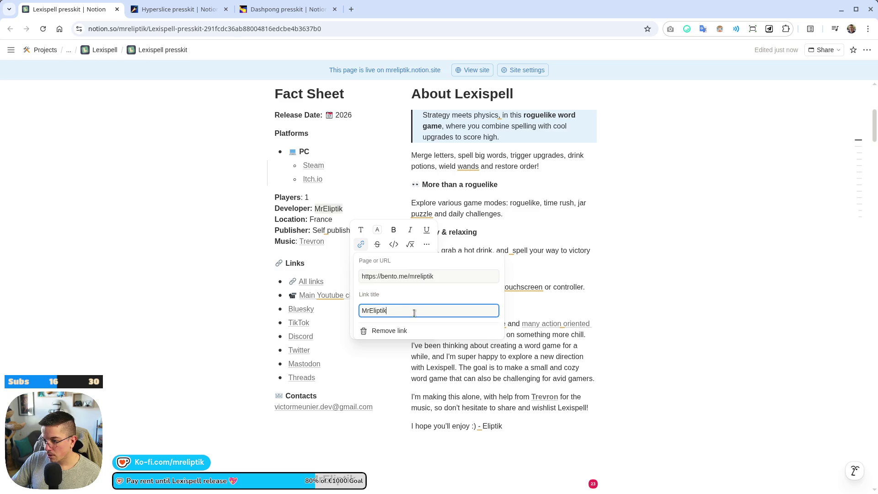
pyautogui.moveTo(437, 276); pyautogui.dragTo(381, 277)
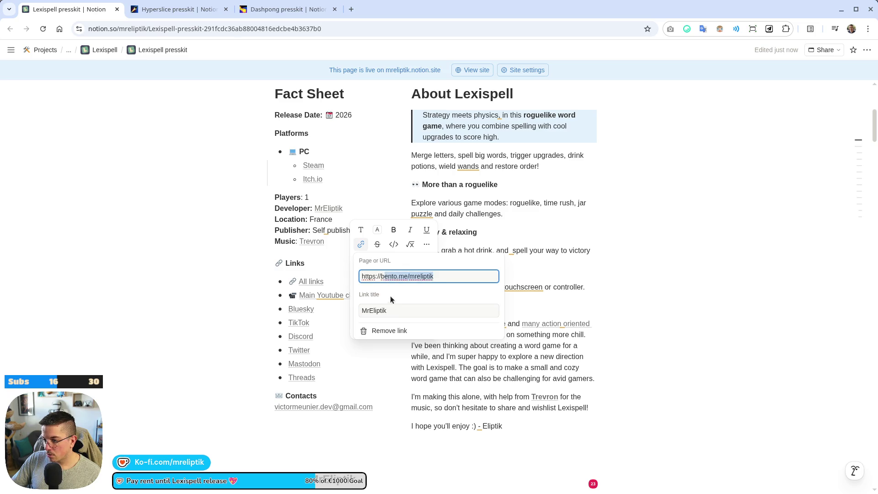
pyautogui.write('m')
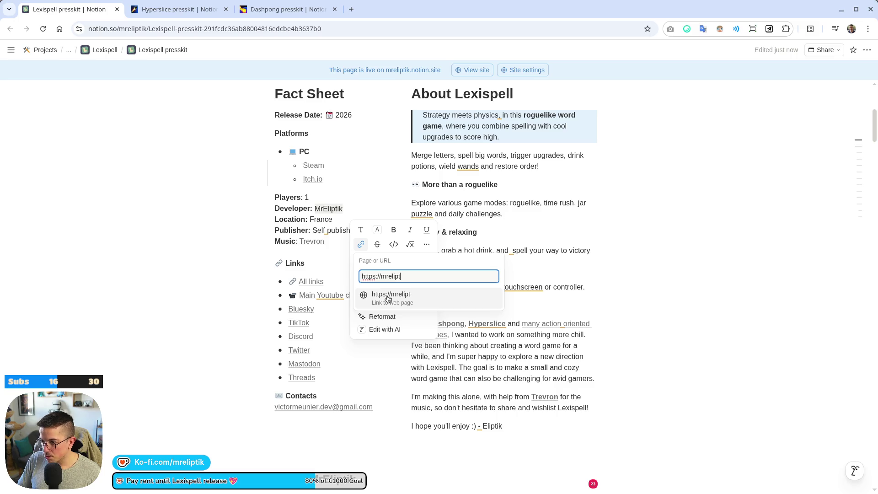
pyautogui.write('.dev')
pyautogui.write('/links')
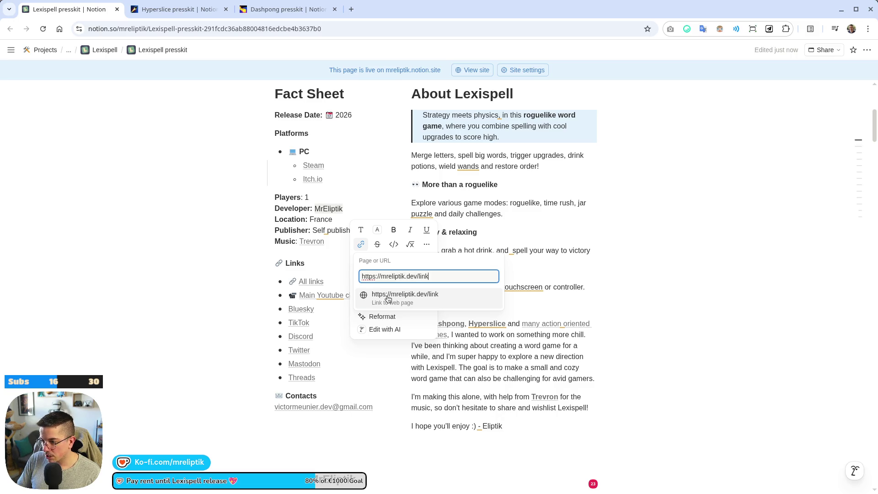
pyautogui.press('Return')
pyautogui.click(335, 251)
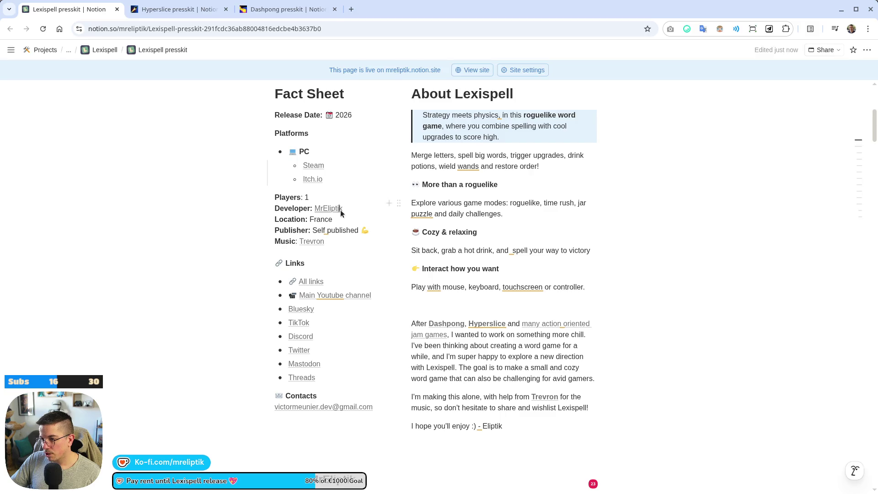
# Test the new MrEliptik link and close the opened links pages.
pyautogui.click(340, 209)
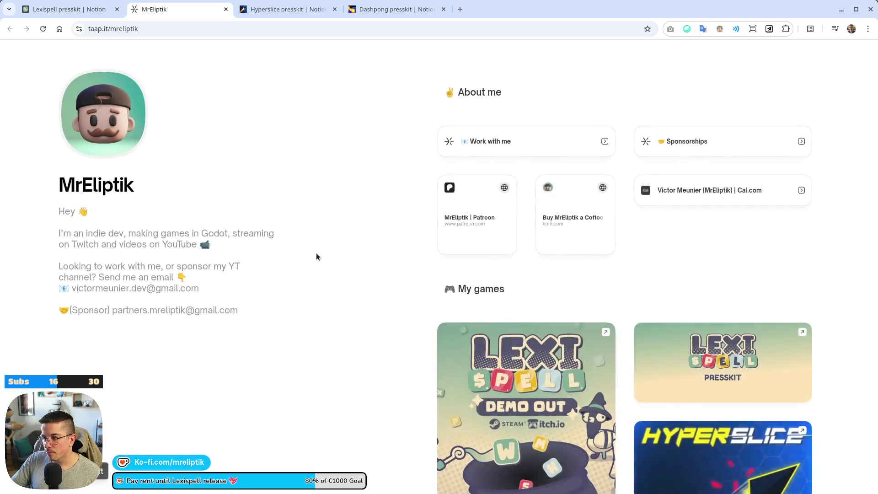
pyautogui.middleClick(186, 10)
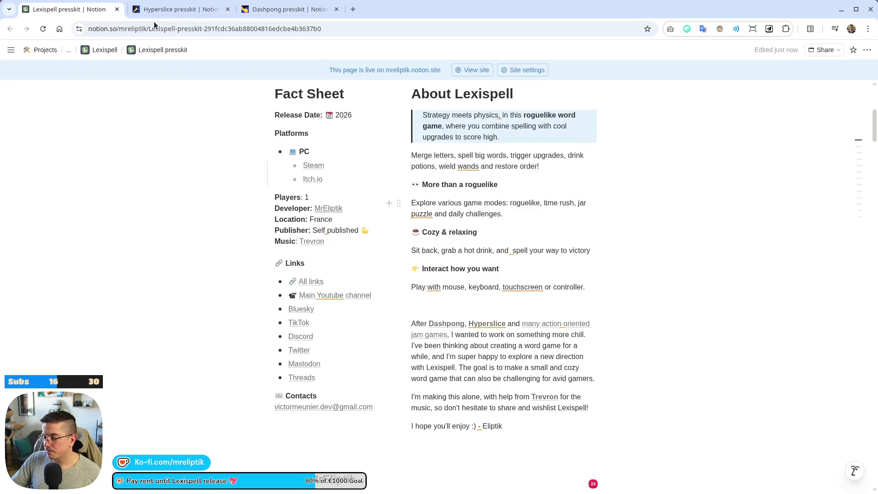
pyautogui.click(335, 209)
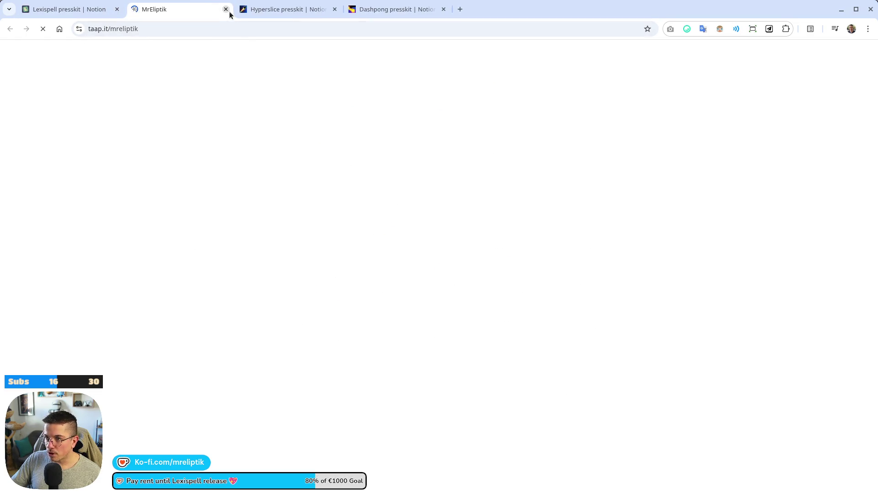
pyautogui.click(226, 9)
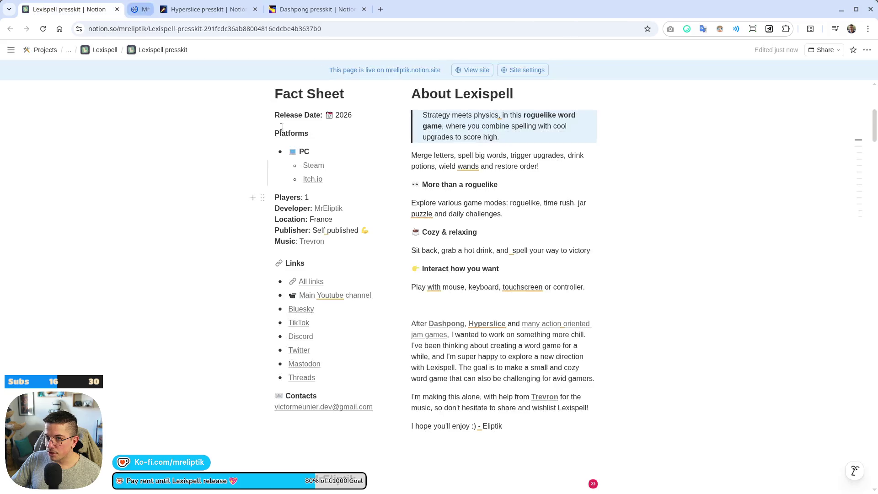
# Select MrEliptik's full link URL for reuse and go to the Hyperslice presskit page.
pyautogui.doubleClick(352, 208)
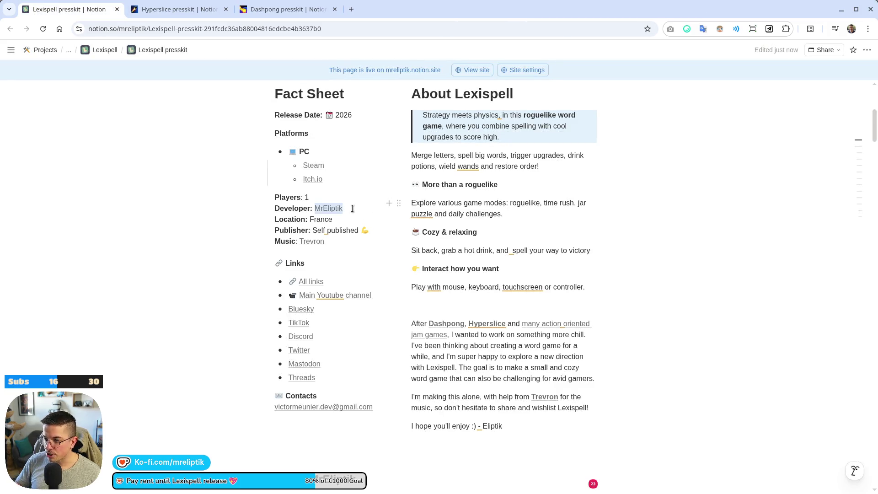
pyautogui.click(360, 244)
pyautogui.moveTo(432, 276); pyautogui.dragTo(254, 237)
pyautogui.hotkey('ctrl', 'c')
pyautogui.click(162, 5)
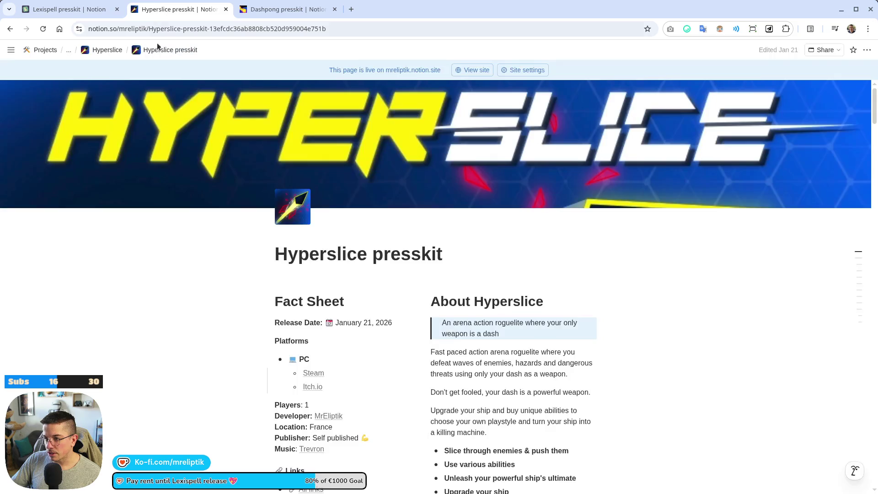
pyautogui.doubleClick(359, 247)
pyautogui.click(362, 287)
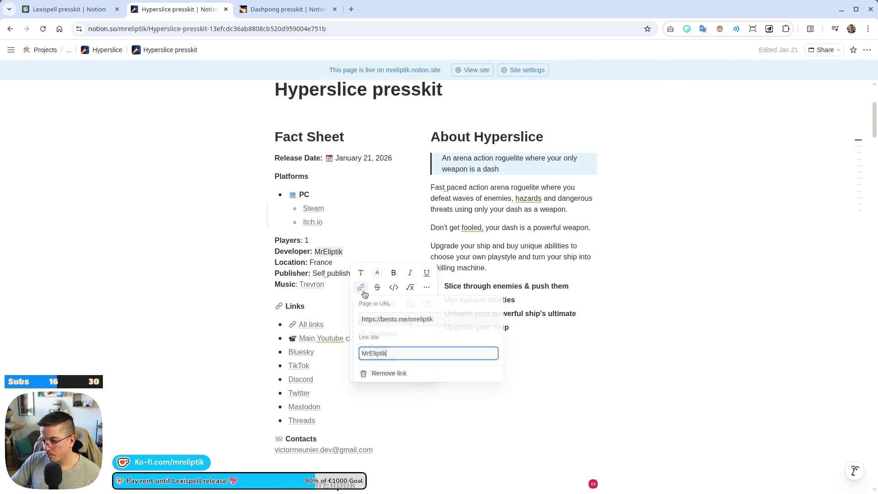
pyautogui.hotkey('ctrl', 'v')
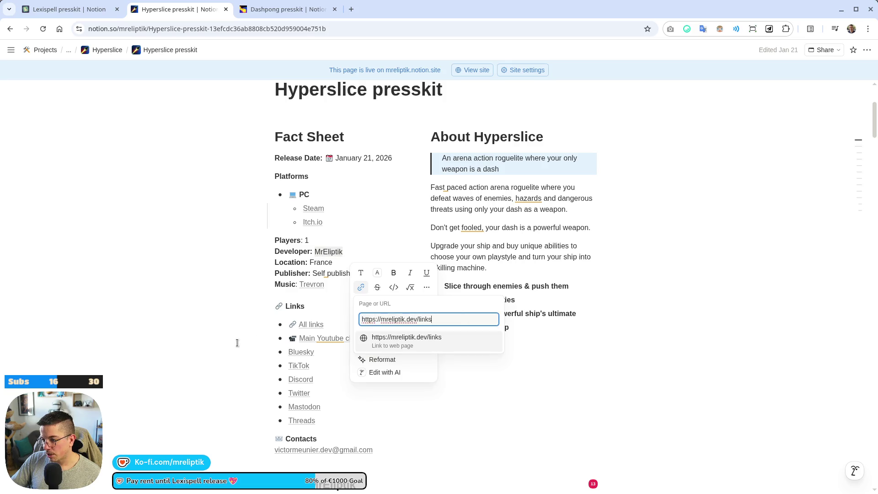
pyautogui.press('Return')
pyautogui.click(238, 344)
# Turn MrEliptik on the Dashpong presskit into a link to the same URL.
pyautogui.click(261, 9)
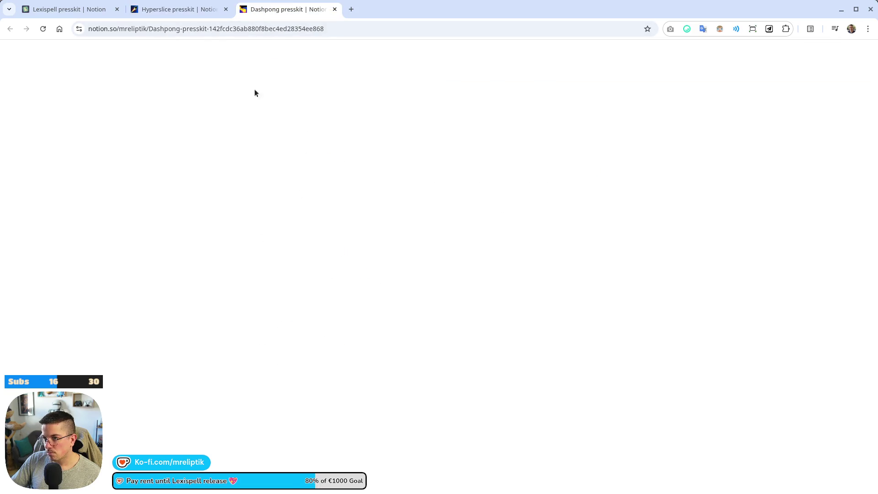
pyautogui.scroll(-2, 320, 228)
pyautogui.click(365, 319)
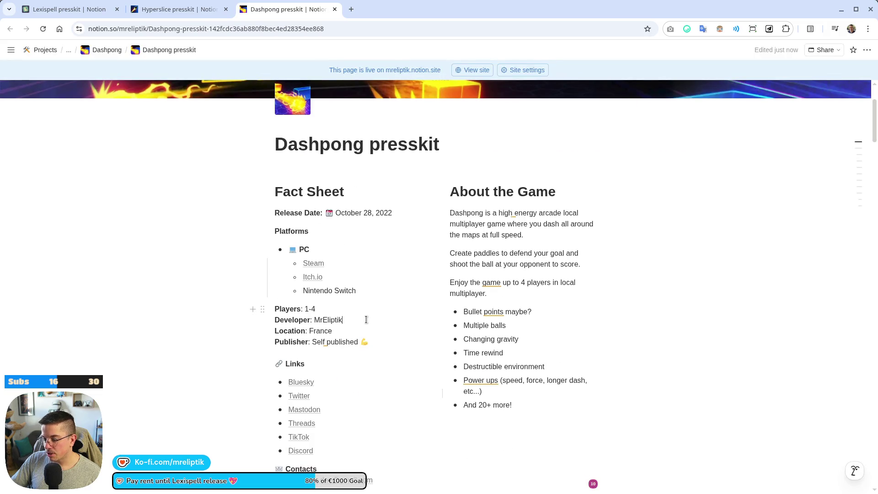
pyautogui.hotkey('ctrl', 'shift', 'Left')
pyautogui.hotkey('ctrl', 'v')
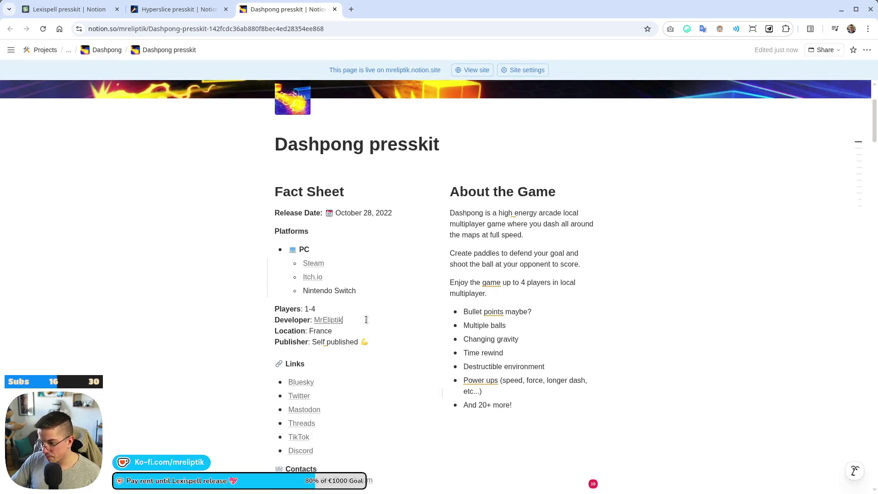
# Return to the Lexispell presskit page, then back to the Godot editor.
pyautogui.hotkey('ctrl', 'shift', 'Tab')
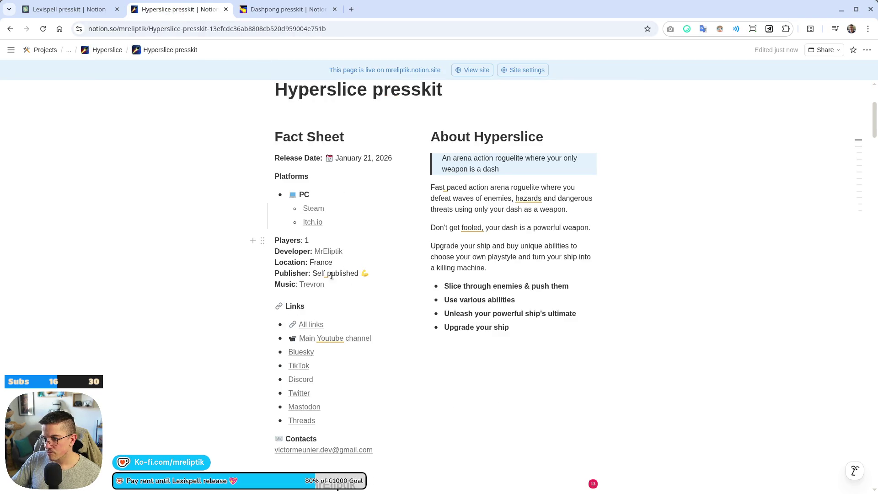
pyautogui.click(112, 10)
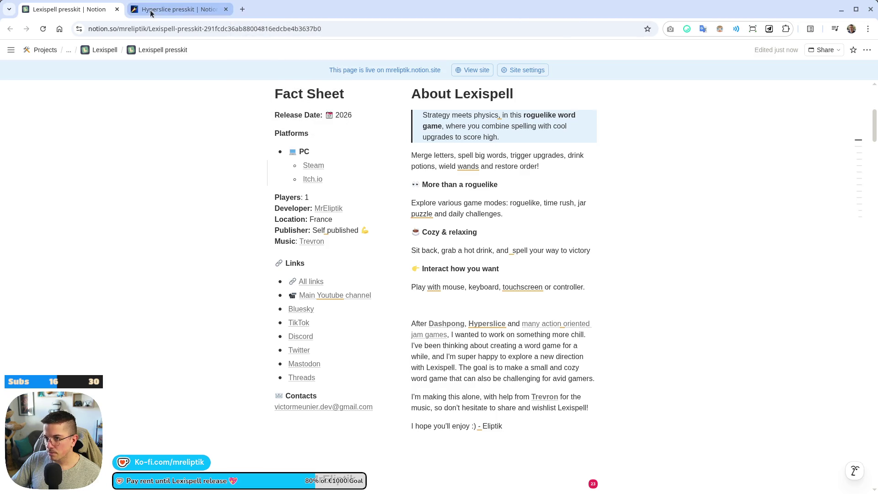
pyautogui.hotkey('alt', 'Tab')
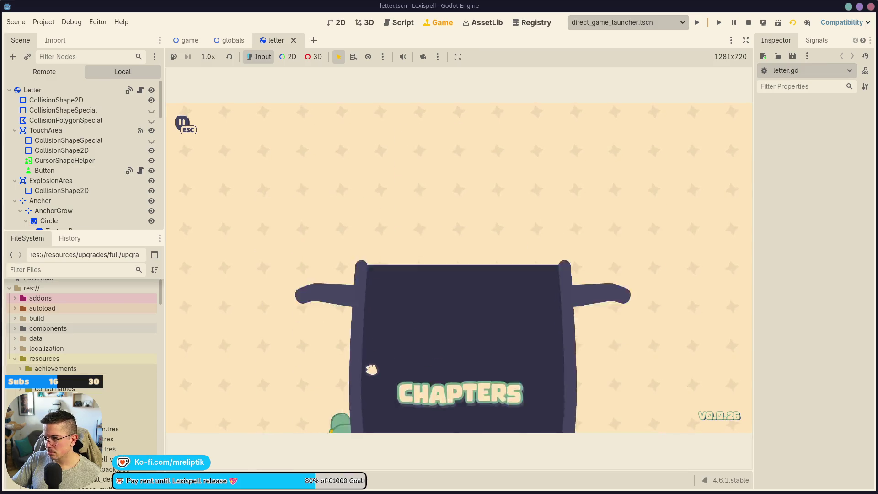
# Check the special tiles' tooltips in the running Lexispell game, then stop the run.
pyautogui.moveTo(492, 349)
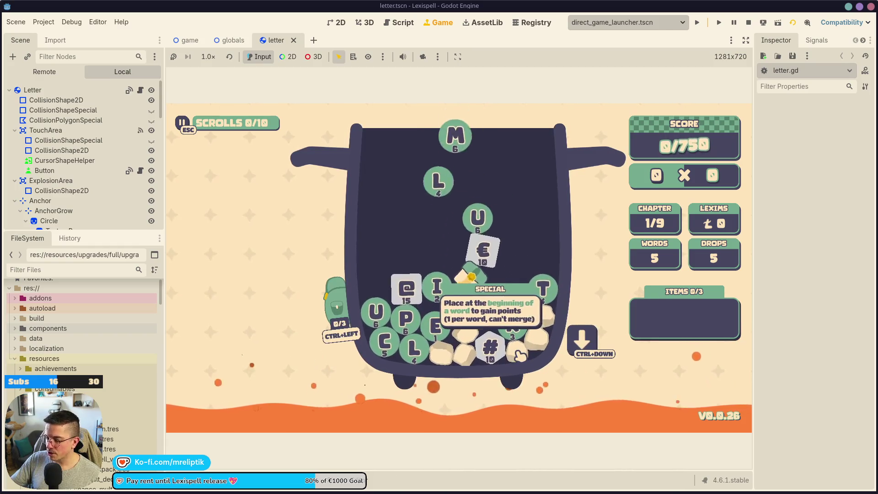
pyautogui.moveTo(478, 287)
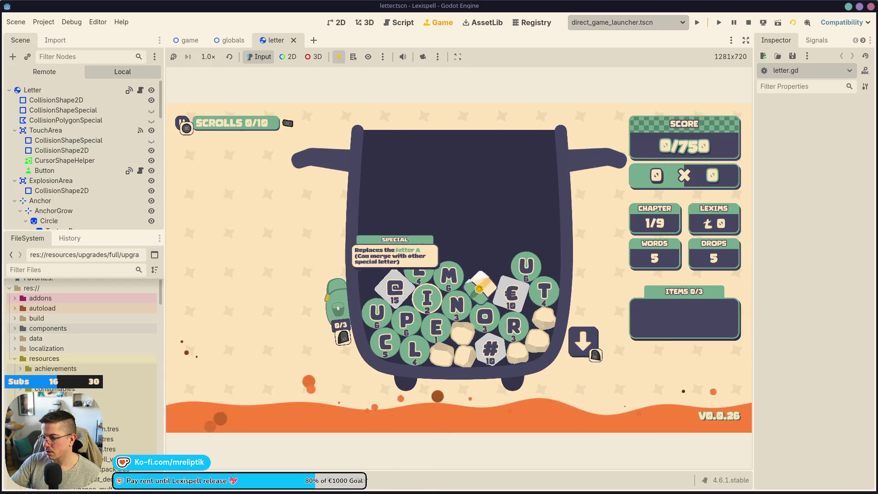
pyautogui.moveTo(515, 296)
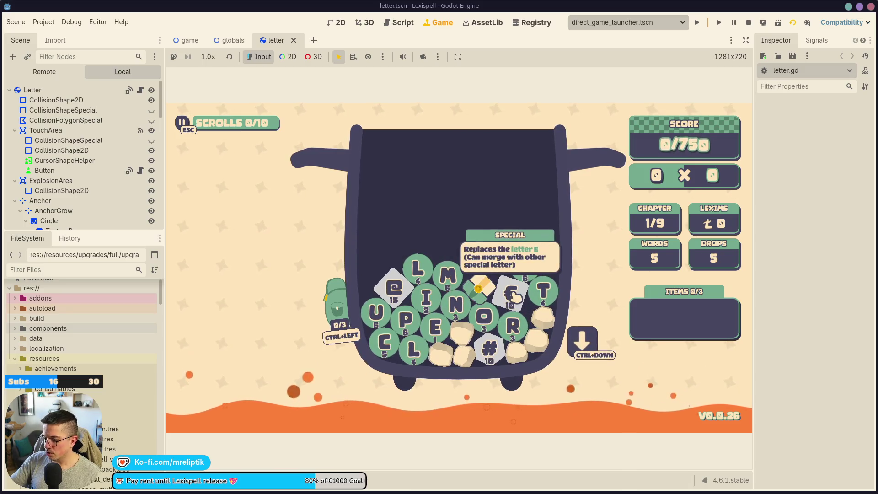
pyautogui.moveTo(393, 288)
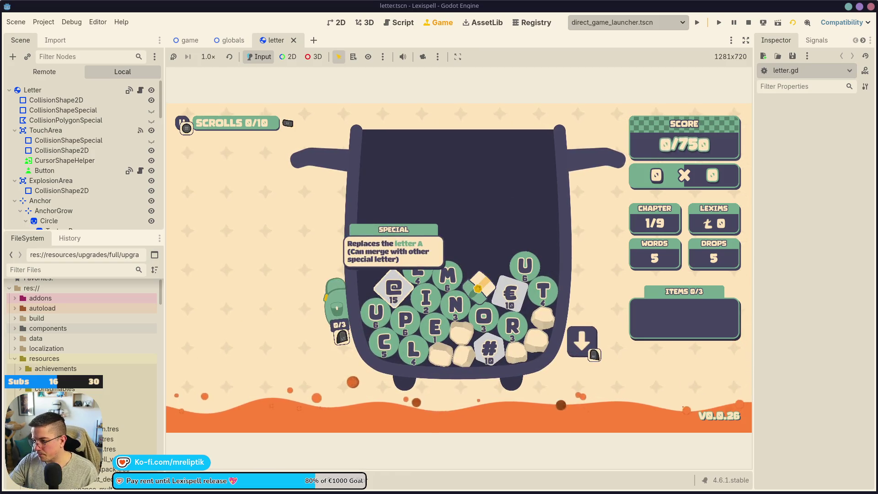
pyautogui.click(749, 23)
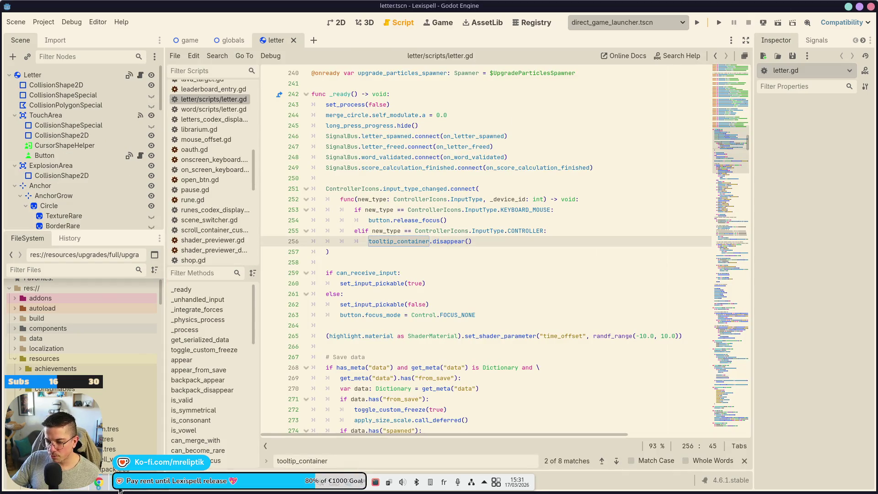
pyautogui.click(154, 489)
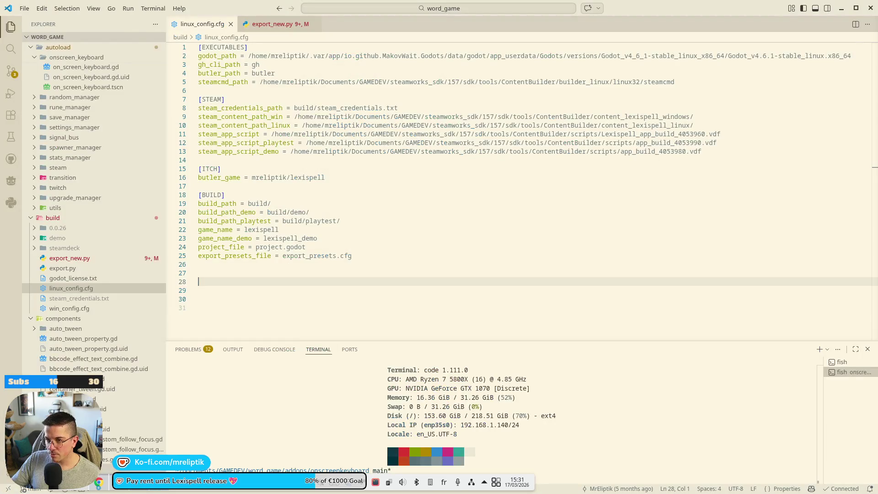
# Review the letter.gd and globals.gd diffs and stage only letter.gd.
pyautogui.click(11, 71)
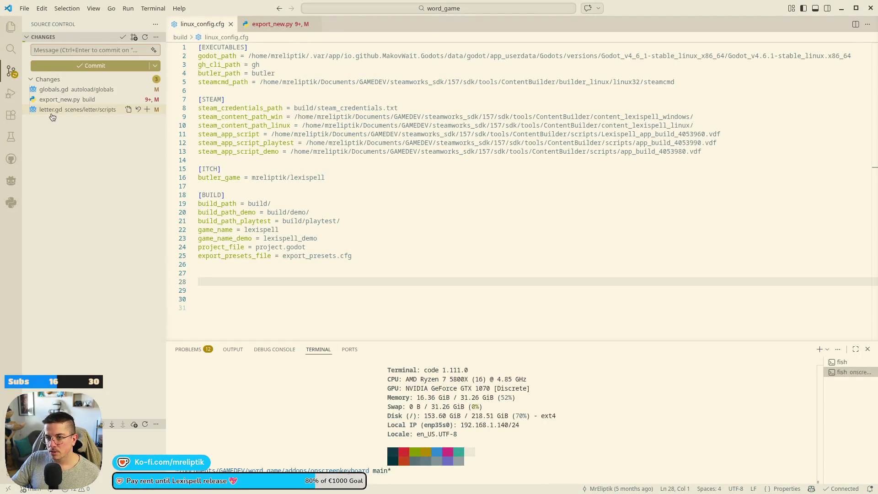
pyautogui.click(52, 114)
pyautogui.press('Up')
pyautogui.press('Up')
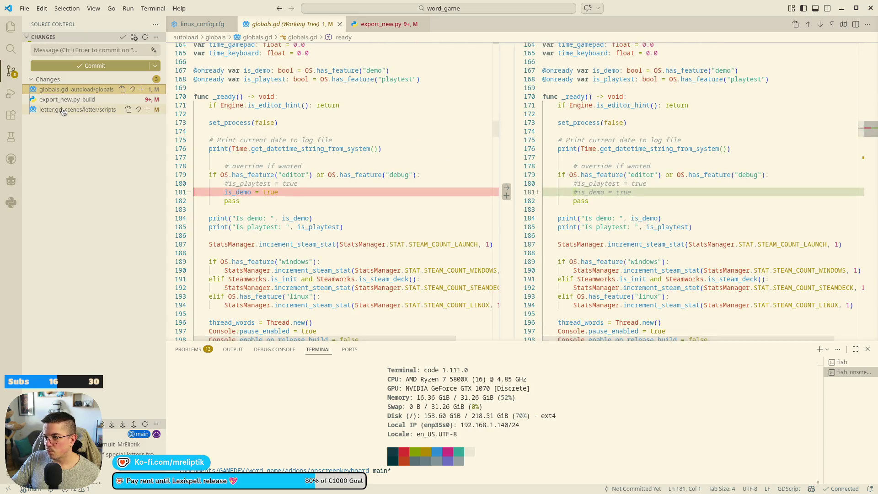
pyautogui.click(63, 112)
pyautogui.click(147, 109)
# Commit the staged letter.gd change with a short message and return to Godot.
pyautogui.click(85, 50)
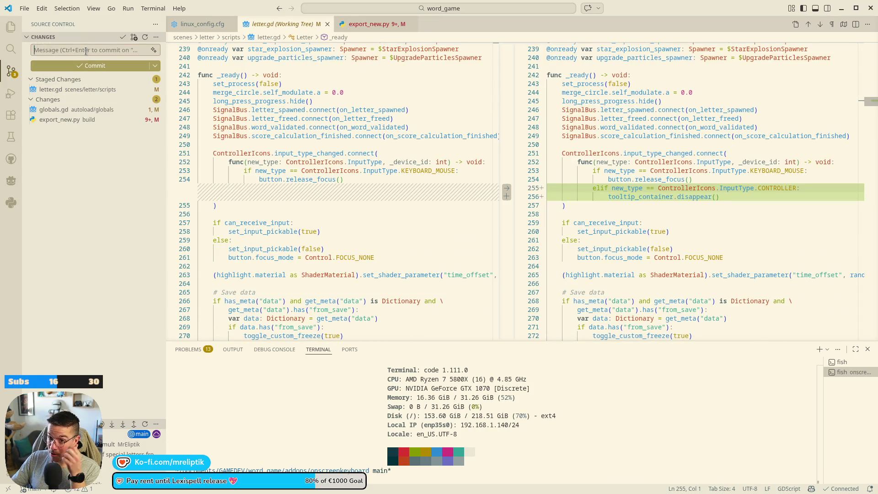
pyautogui.write('hide tooltip when switching from mo')
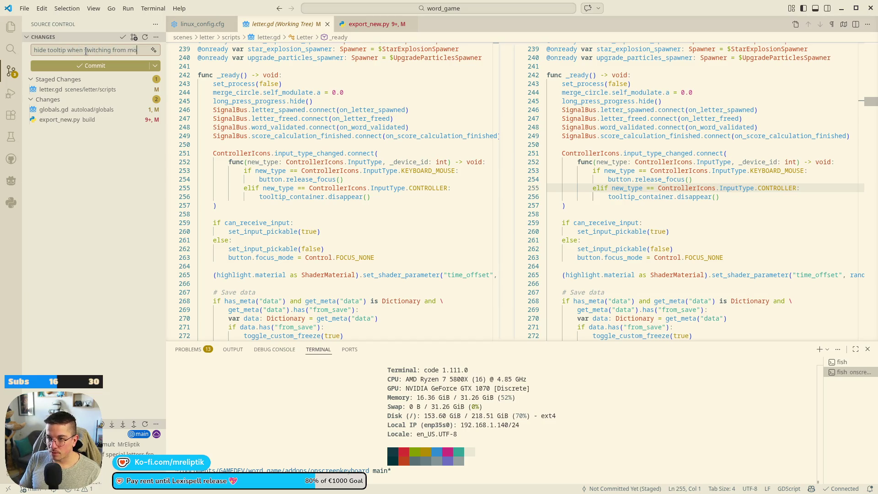
pyautogui.write('use to g')
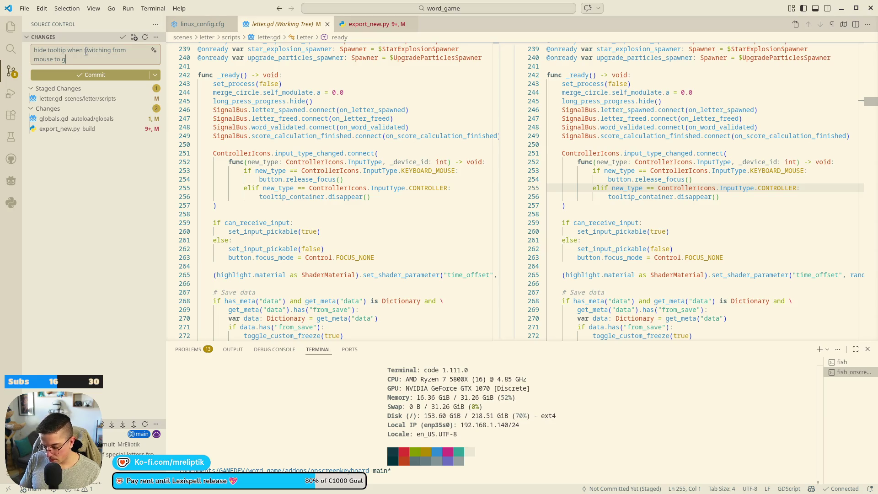
pyautogui.hotkey('ctrl', 'Return')
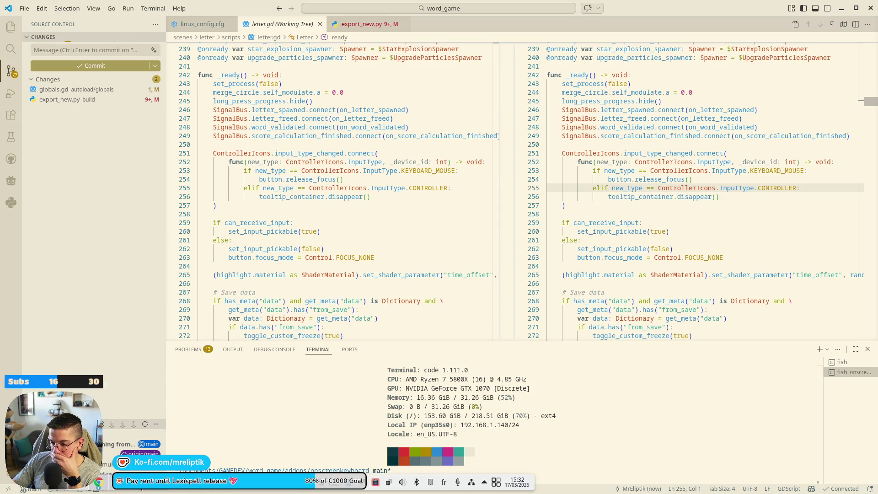
pyautogui.click(179, 488)
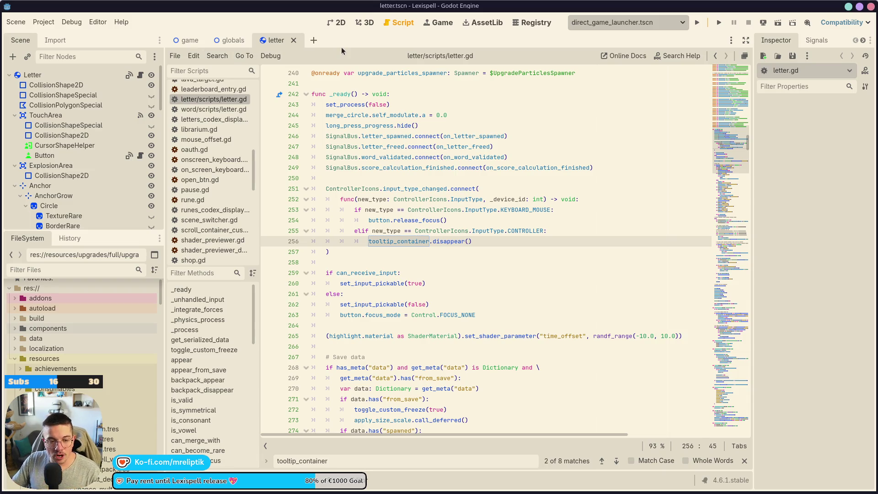
pyautogui.hotkey('ctrl', 'shift', 'o')
# Open treasure.tscn in the 2D view and select the ShortcutIcon node.
pyautogui.write('treasure')
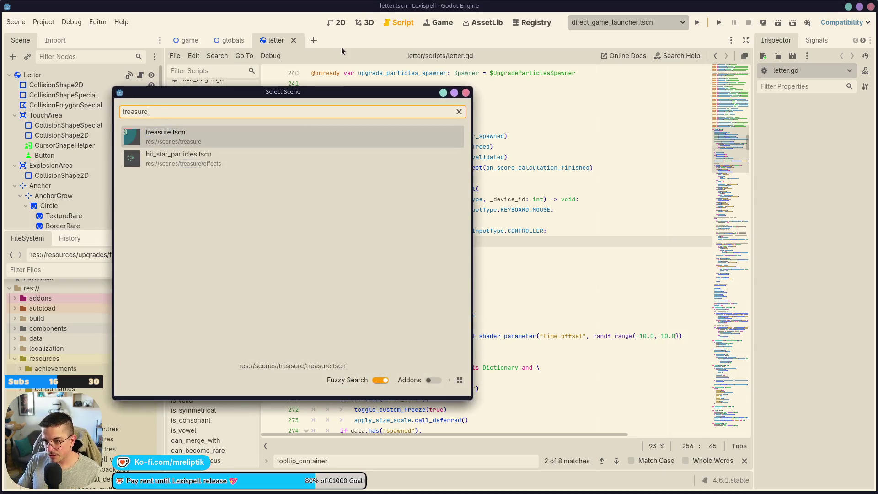
pyautogui.press('Return')
pyautogui.click(330, 23)
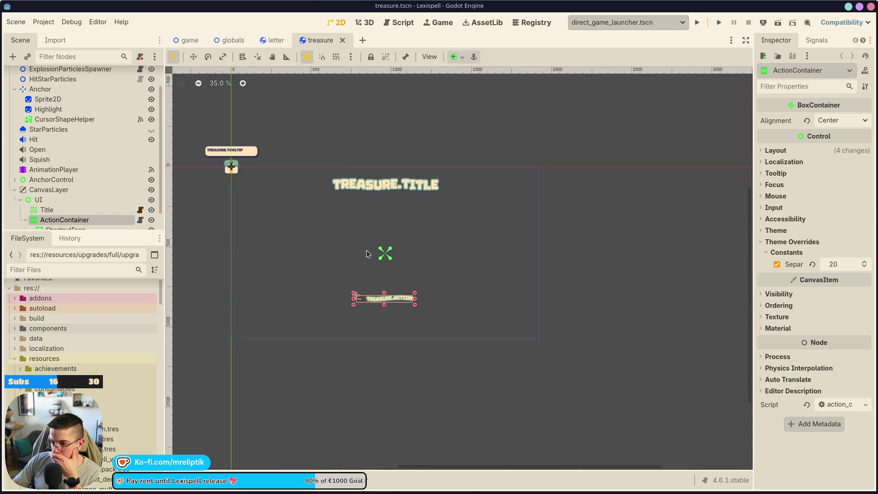
pyautogui.scroll(5, 375, 263)
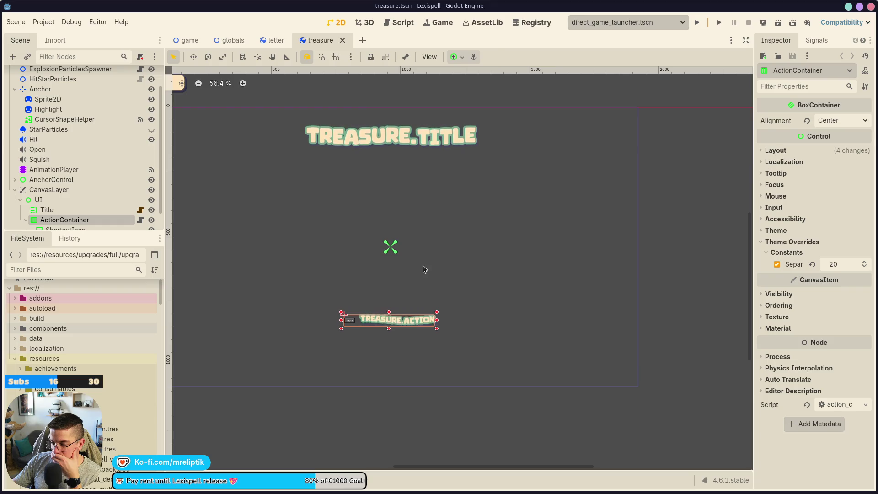
pyautogui.click(387, 324)
pyautogui.click(385, 318)
pyautogui.scroll(5, 384, 315)
pyautogui.click(354, 315)
pyautogui.scroll(1, 362, 328)
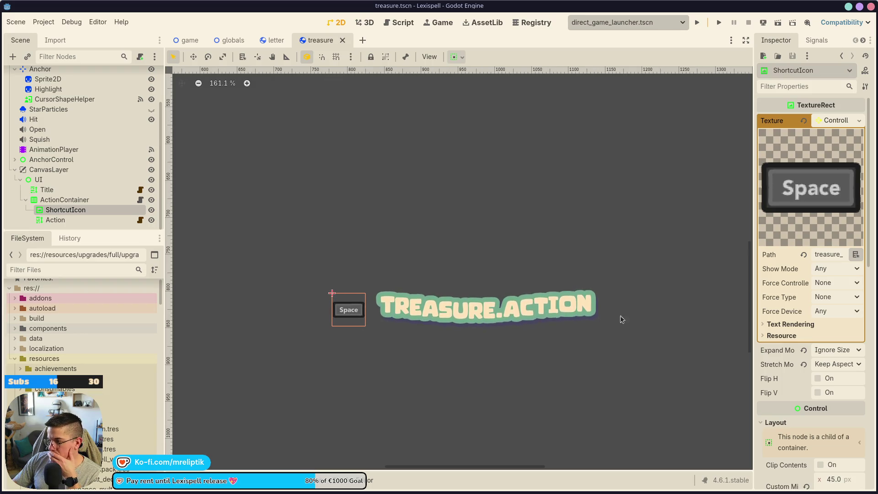
pyautogui.scroll(-4, 821, 359)
# Set ShortcutIcon's Custom Minimum Size to 60×60 and save the scene.
pyautogui.click(841, 335)
pyautogui.write('60')
pyautogui.click(839, 352)
pyautogui.write('60')
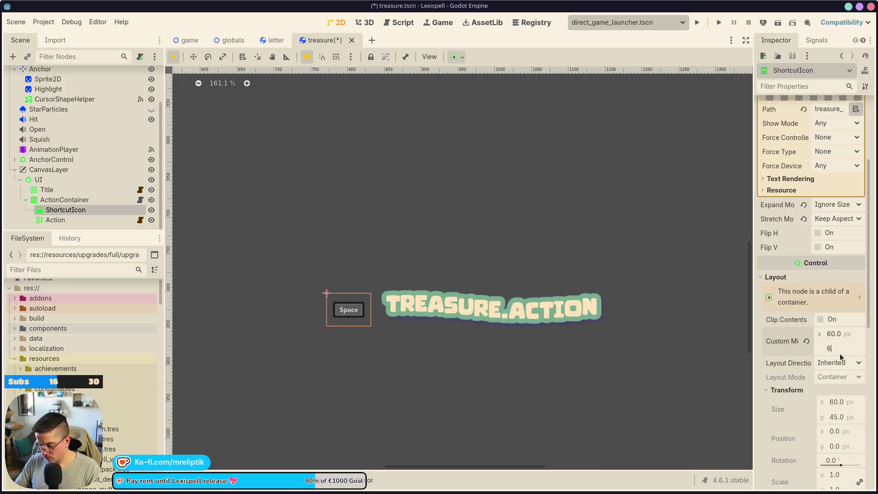
pyautogui.press('Return')
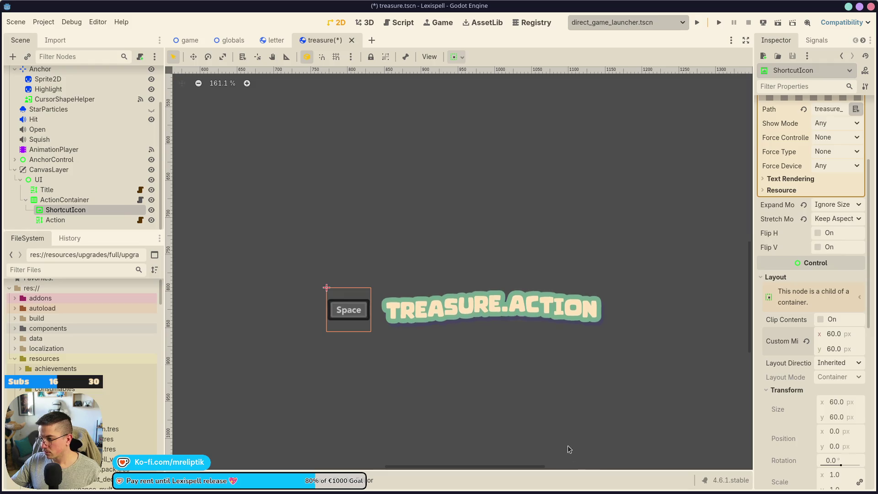
pyautogui.hotkey('ctrl', 's')
# Enlarge ShortcutIcon's Custom Minimum Size to 75×75 and save the scene.
pyautogui.click(420, 306)
pyautogui.click(346, 312)
pyautogui.click(844, 334)
pyautogui.write('75')
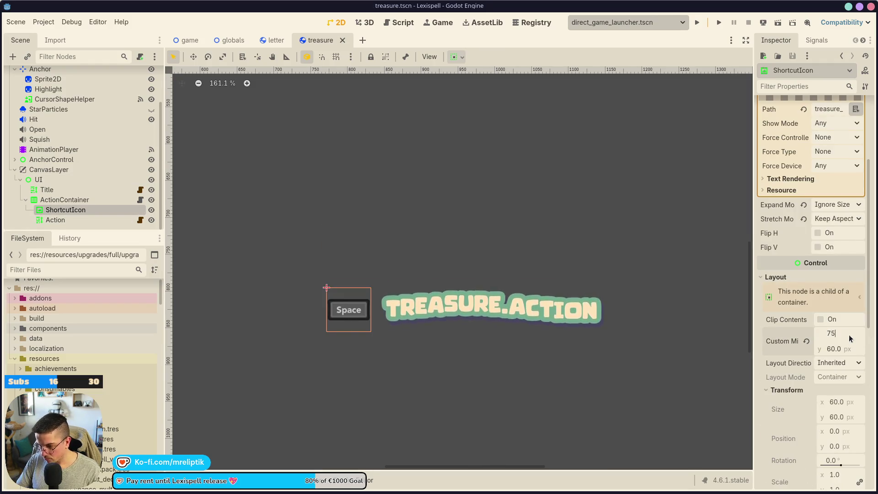
pyautogui.press('Tab')
pyautogui.write('75')
pyautogui.press('Return')
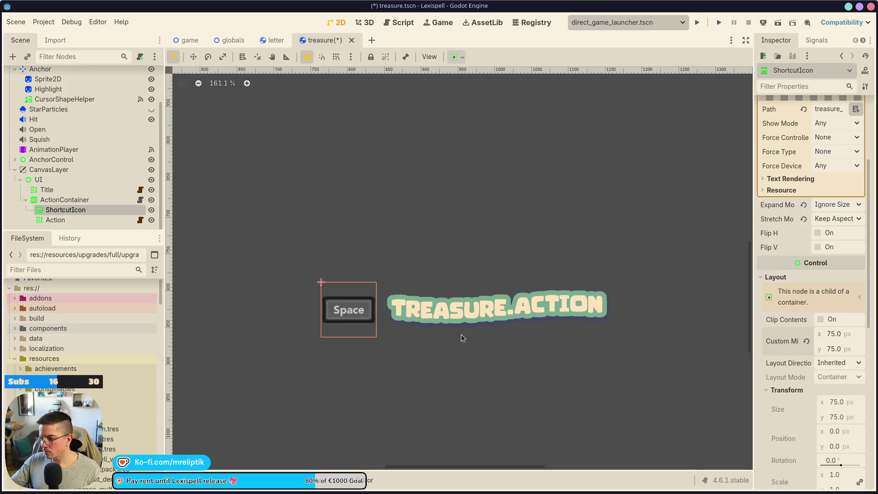
pyautogui.click(444, 347)
pyautogui.hotkey('ctrl', 's')
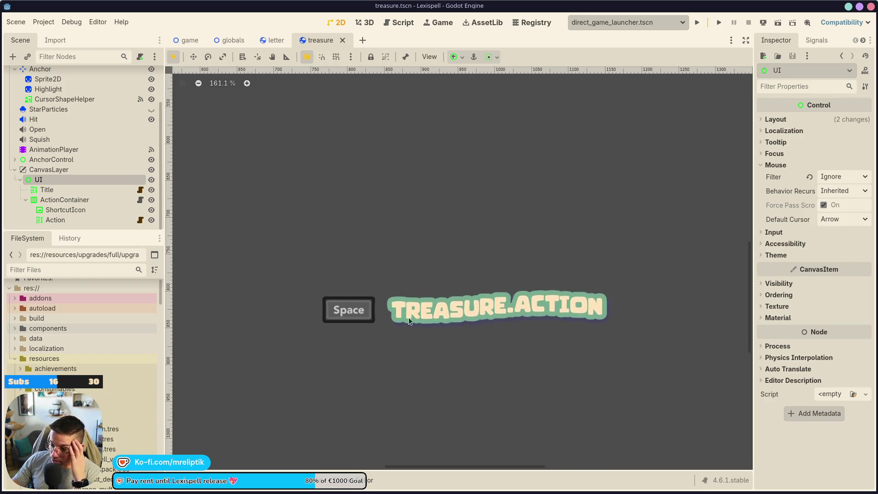
pyautogui.click(362, 315)
pyautogui.click(361, 315)
pyautogui.scroll(-5, 457, 322)
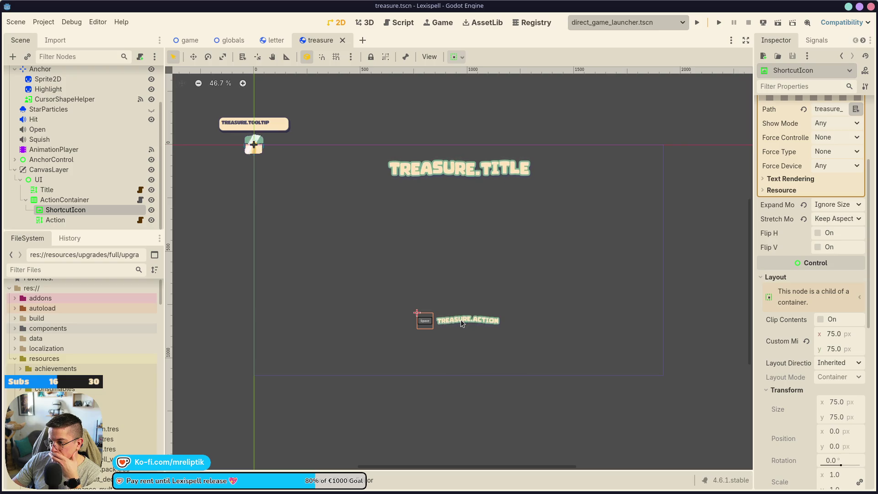
pyautogui.click(460, 321)
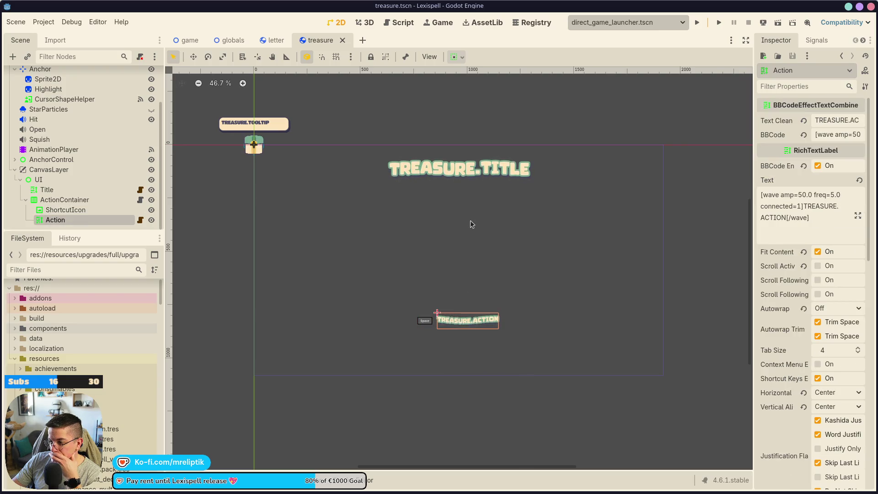
pyautogui.moveTo(470, 222); pyautogui.dragTo(468, 273)
pyautogui.hotkey('ctrl', 'z')
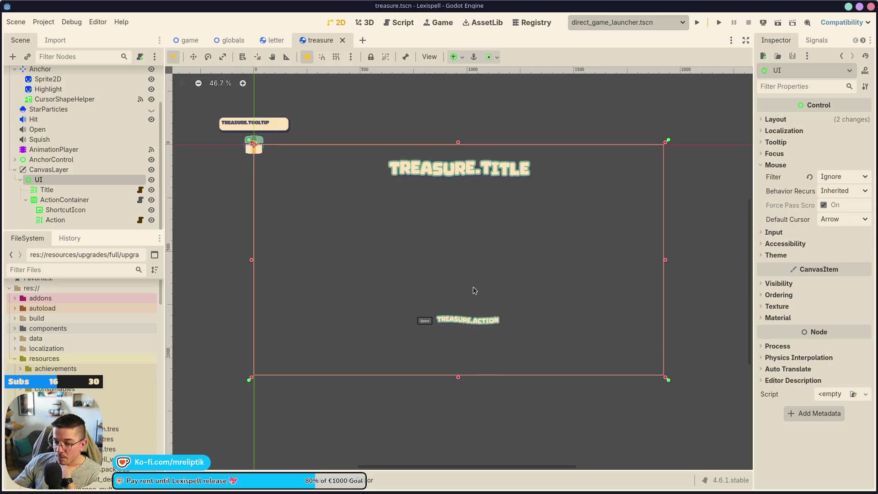
pyautogui.click(26, 199)
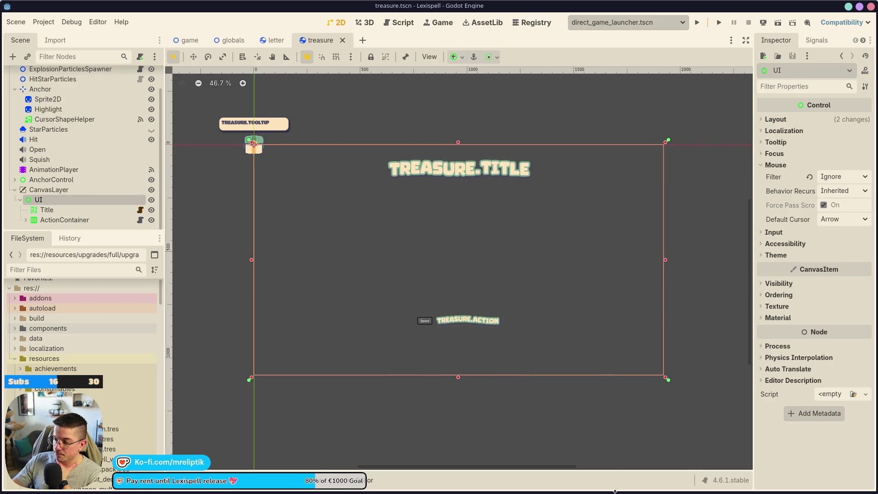
pyautogui.click(332, 487)
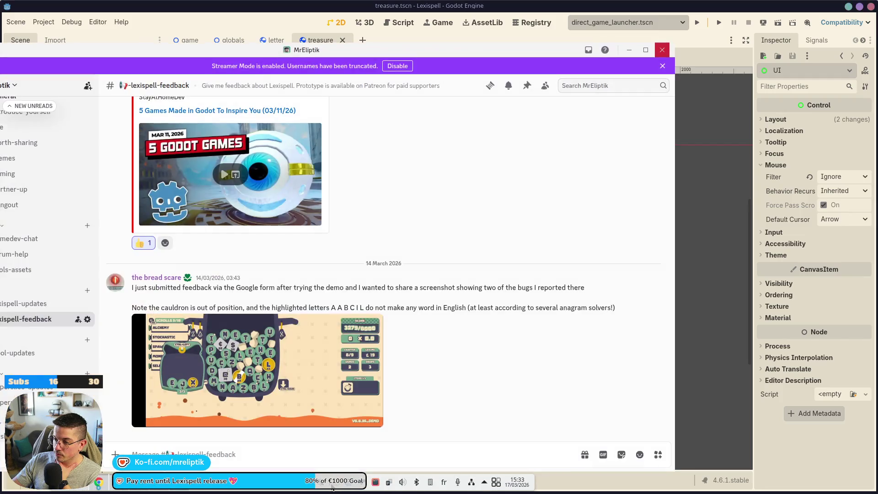
pyautogui.click(333, 487)
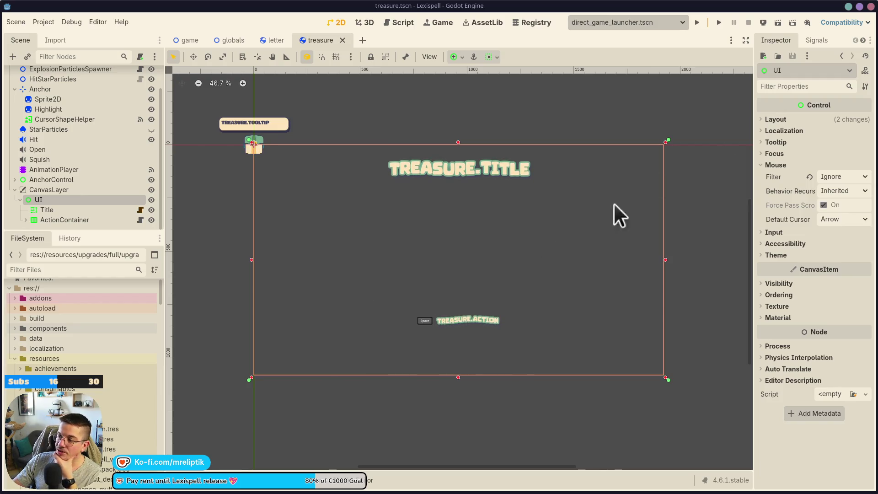
pyautogui.scroll(2, 451, 263)
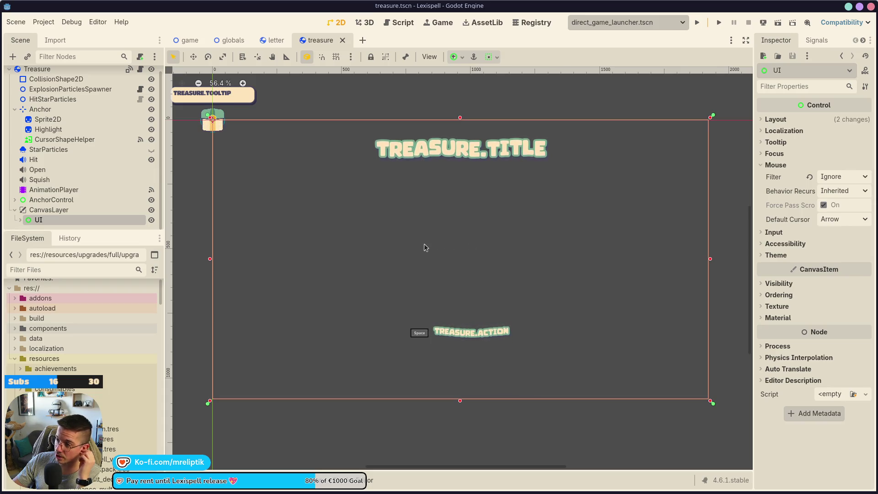
pyautogui.scroll(-1, 426, 252)
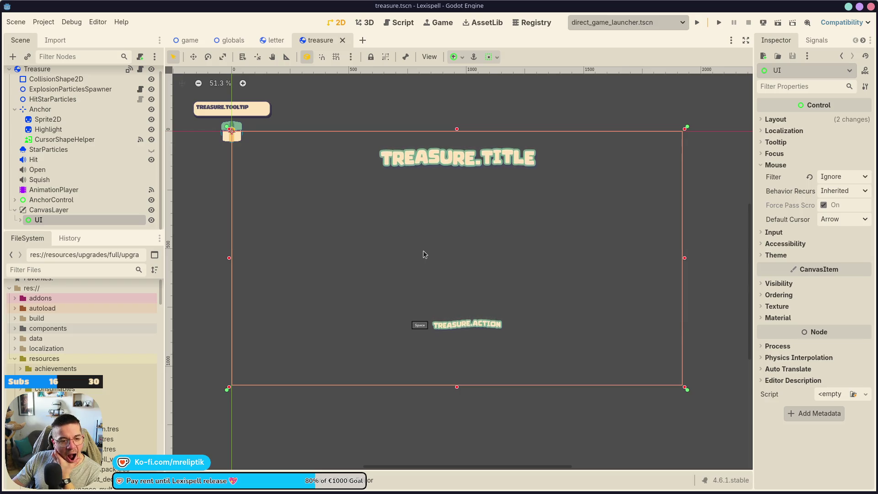
pyautogui.scroll(1, 484, 224)
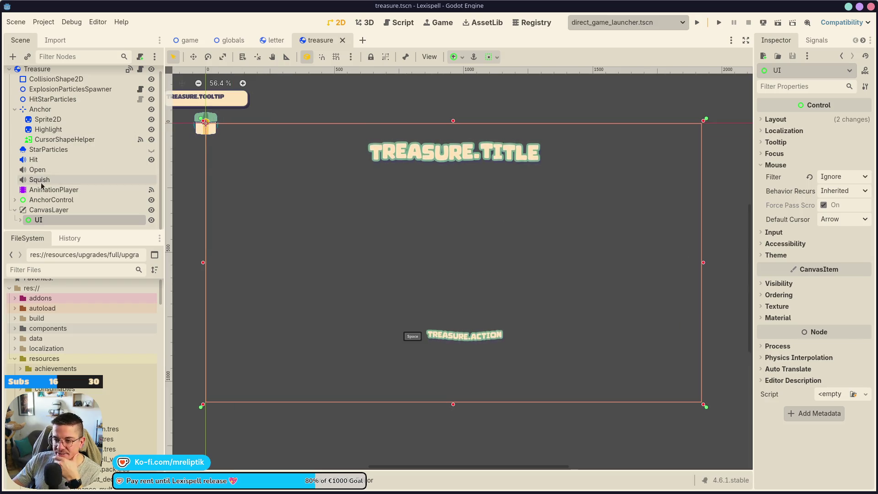
pyautogui.scroll(1, 51, 137)
pyautogui.click(51, 76)
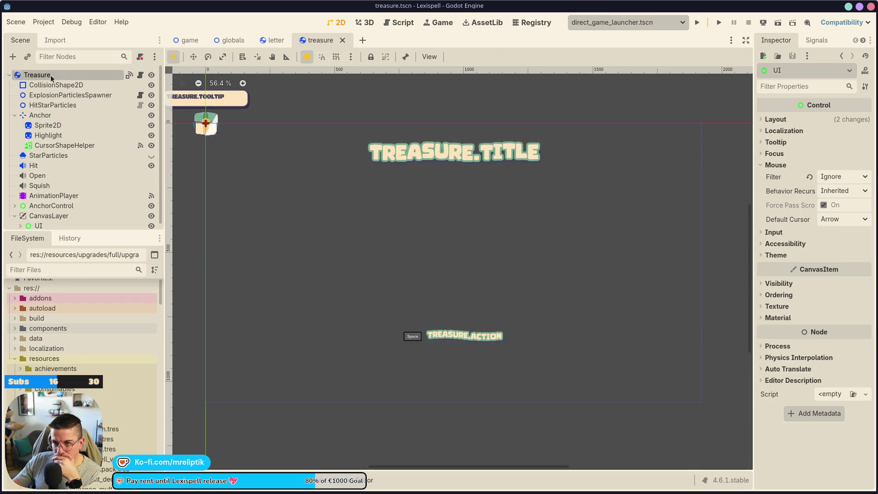
pyautogui.click(14, 116)
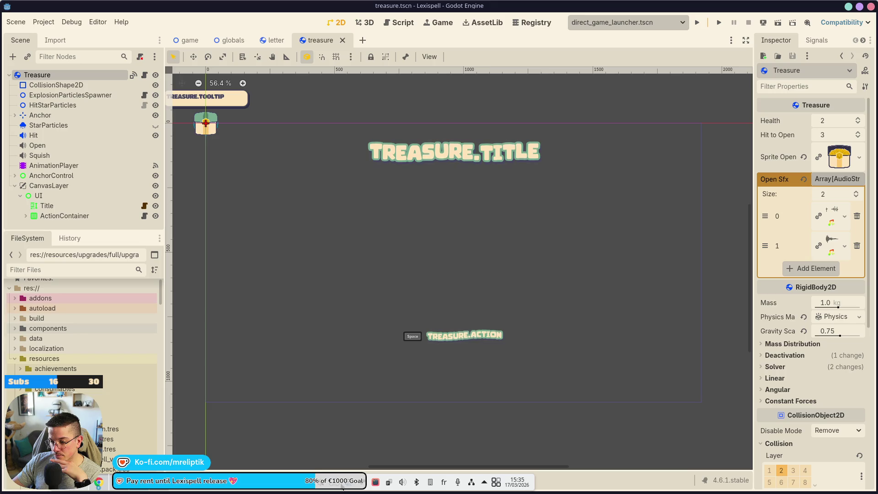
pyautogui.rightClick(70, 187)
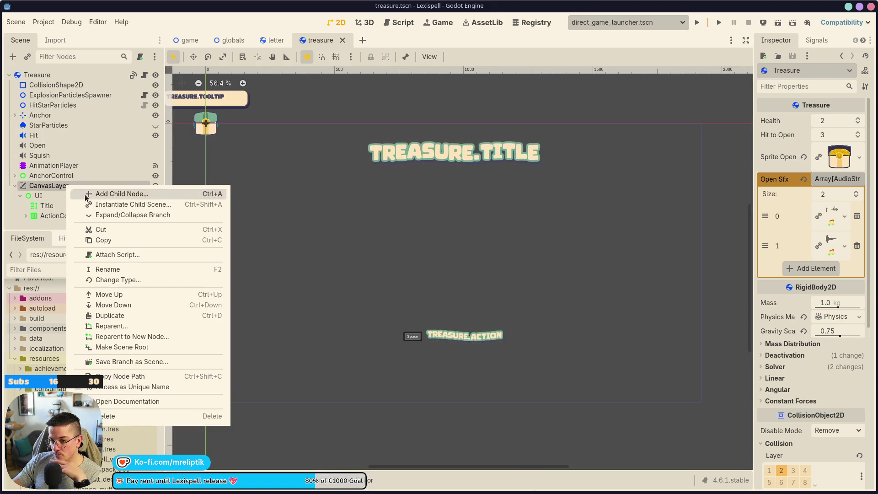
# Add a Control node as a child of CanvasLayer.
pyautogui.click(104, 196)
pyautogui.press('Escape')
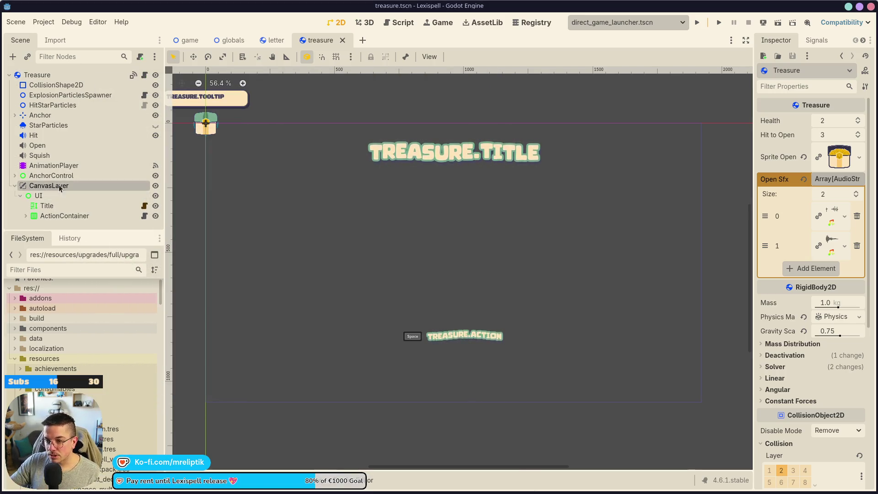
pyautogui.rightClick(51, 176)
pyautogui.click(42, 185)
pyautogui.rightClick(41, 186)
pyautogui.click(71, 187)
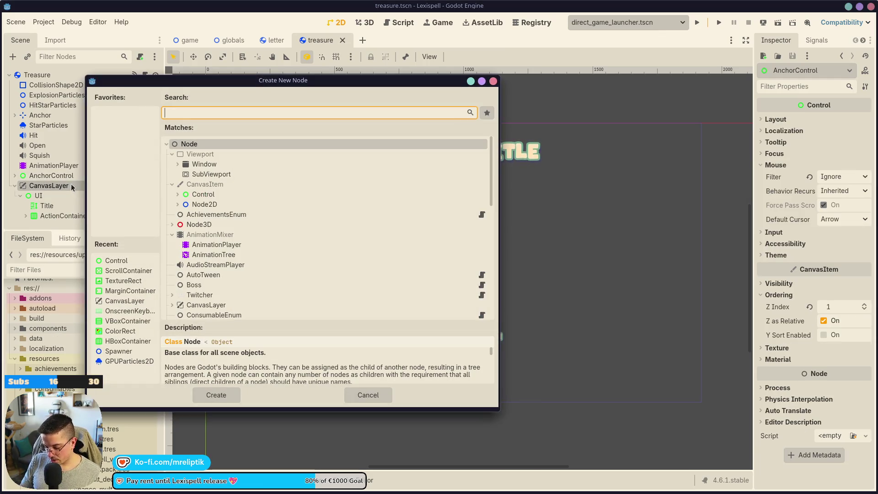
pyautogui.write('control')
pyautogui.press('Return')
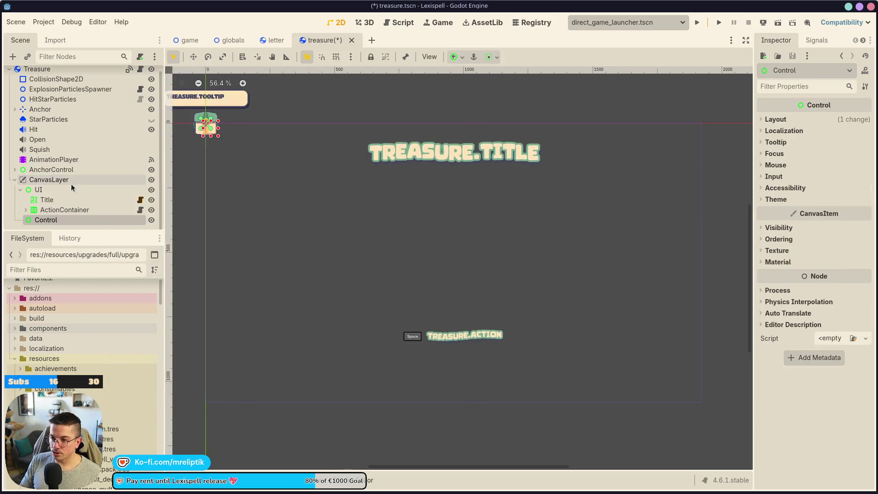
# Apply the Full Rect anchor preset to the Control and save.
pyautogui.click(456, 57)
pyautogui.click(509, 140)
pyautogui.click(89, 232)
pyautogui.hotkey('ctrl', 's')
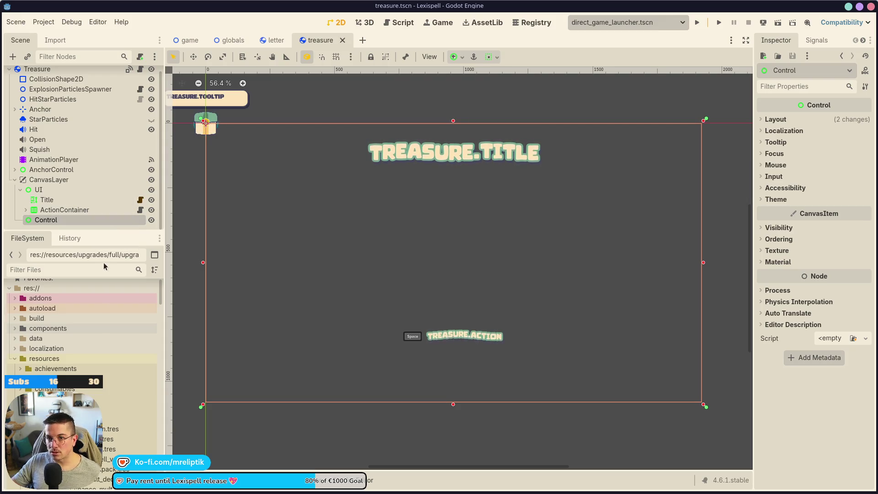
# Rename the new Control to Reward and save the scene.
pyautogui.moveTo(320, 492)
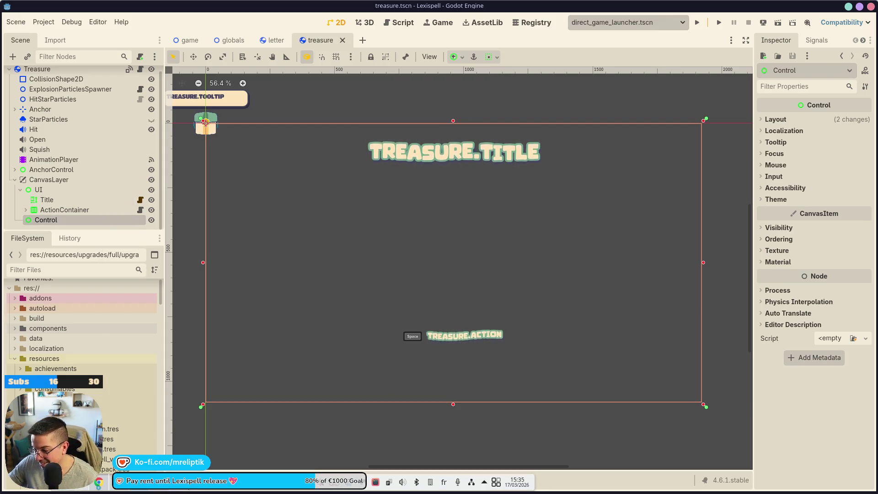
pyautogui.doubleClick(70, 219)
pyautogui.write('Rewar')
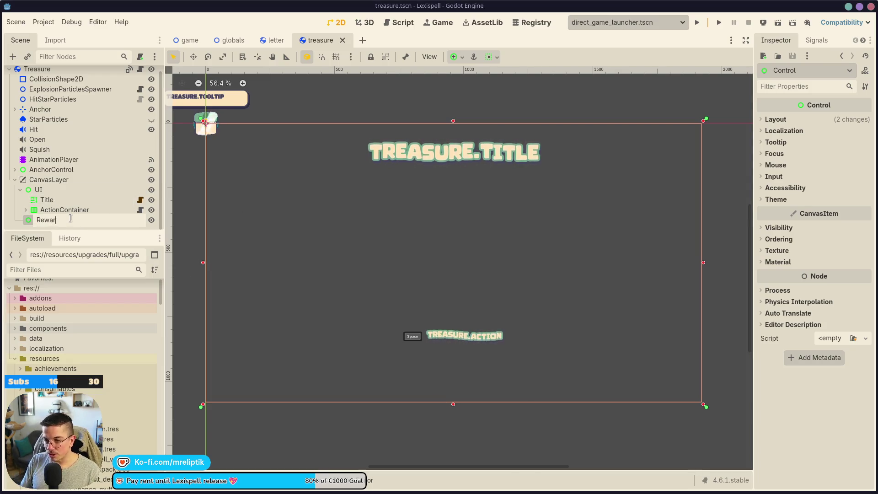
pyautogui.write('d')
pyautogui.press('Return')
pyautogui.hotkey('ctrl', 's')
pyautogui.rightClick(70, 220)
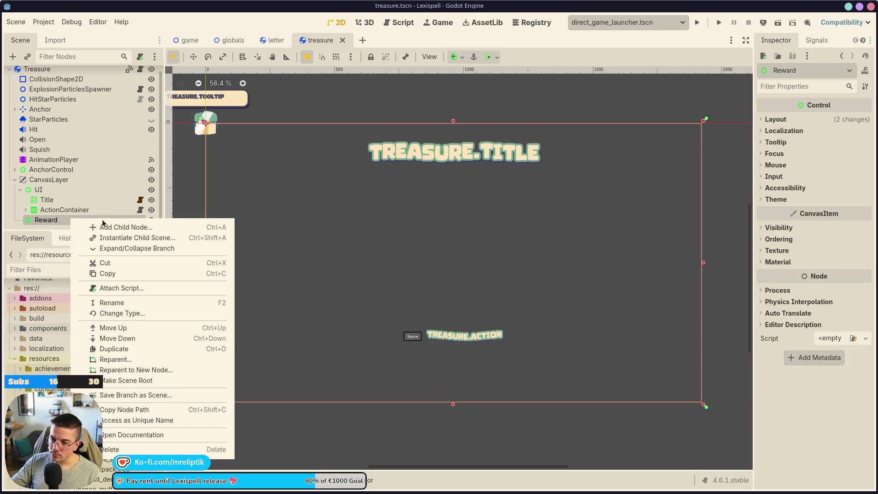
pyautogui.click(103, 226)
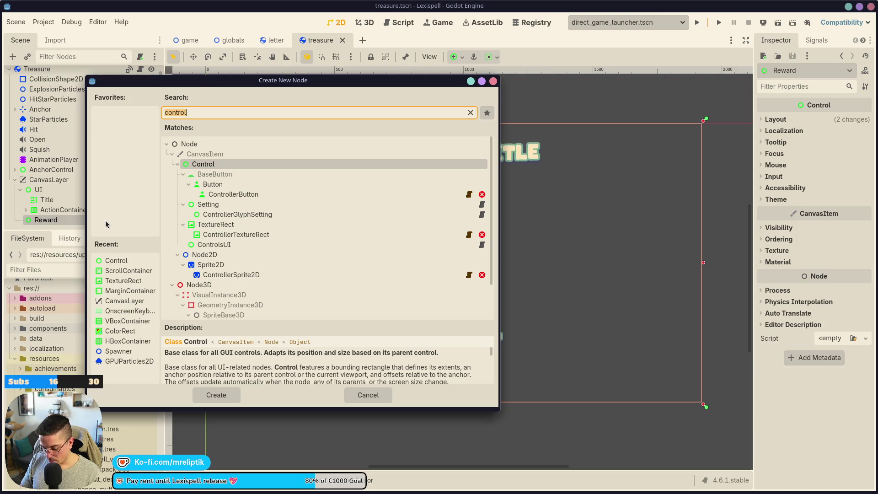
# Add a VBoxContainer under Reward, centre-anchor and enlarge it, then save.
pyautogui.write('vbox')
pyautogui.press('Return')
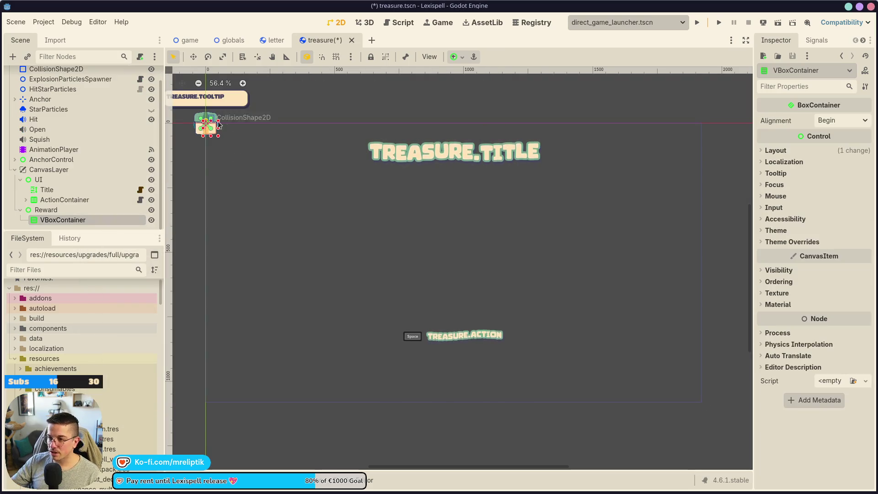
pyautogui.click(457, 57)
pyautogui.click(476, 108)
pyautogui.click(471, 289)
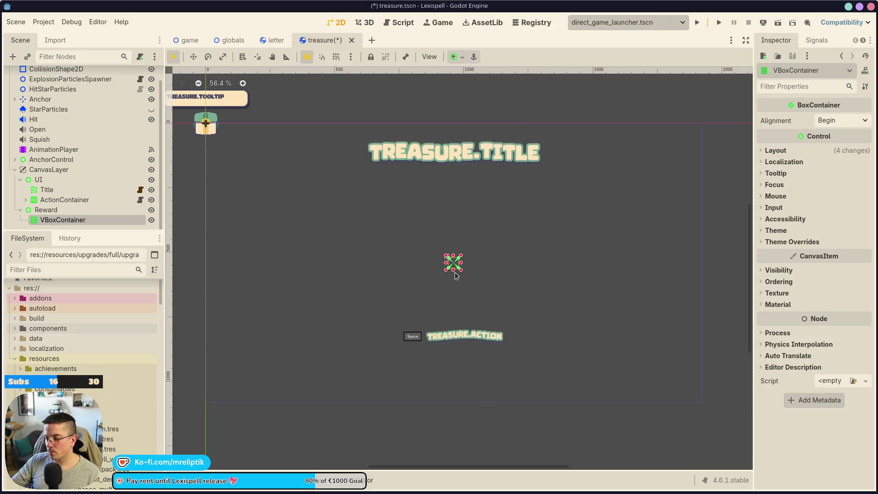
pyautogui.moveTo(461, 273)
pyautogui.mouseDown()
pyautogui.moveTo(525, 316)
pyautogui.moveTo(513, 315)
pyautogui.mouseUp()
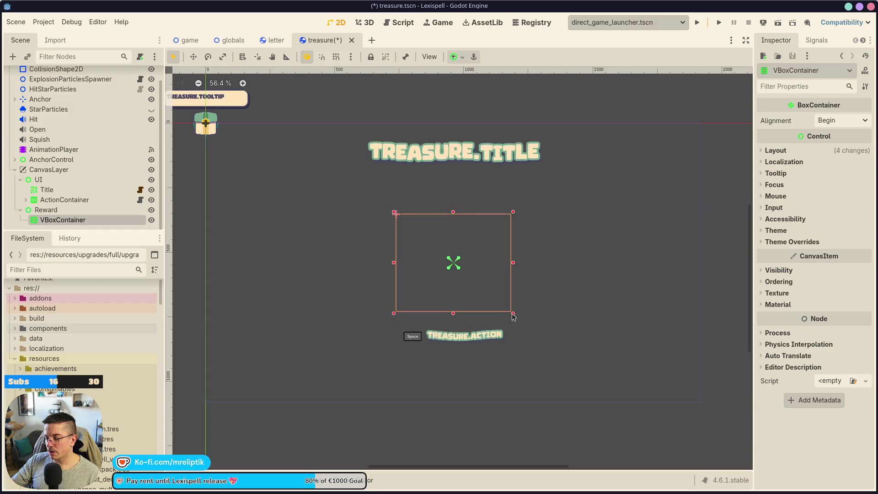
pyautogui.moveTo(453, 212); pyautogui.dragTo(453, 203)
pyautogui.hotkey('ctrl', 's')
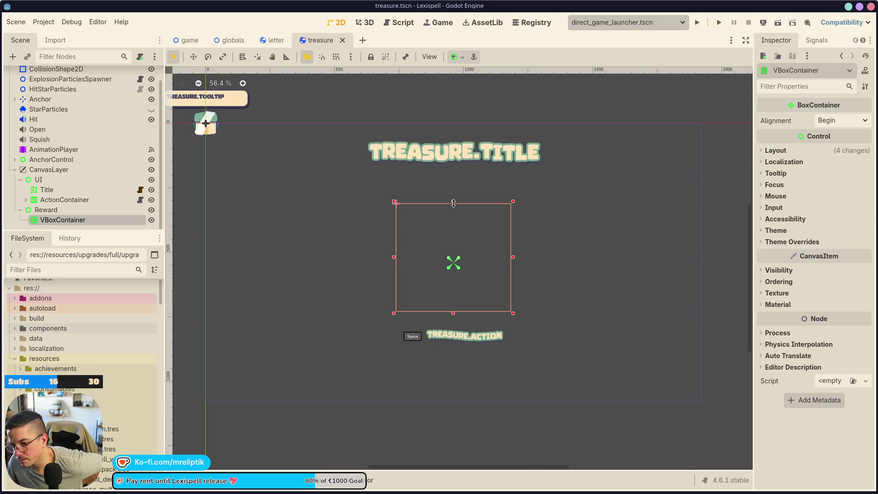
# Add a Control node above VBoxContainer, rename it Content, and save.
pyautogui.rightClick(60, 222)
pyautogui.click(108, 238)
pyautogui.press('Escape')
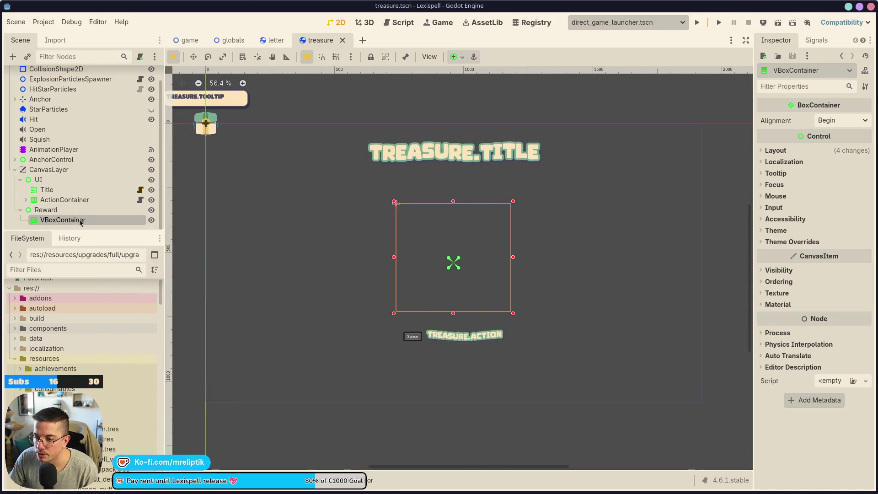
pyautogui.rightClick(75, 221)
pyautogui.click(84, 227)
pyautogui.write('control')
pyautogui.press('Return')
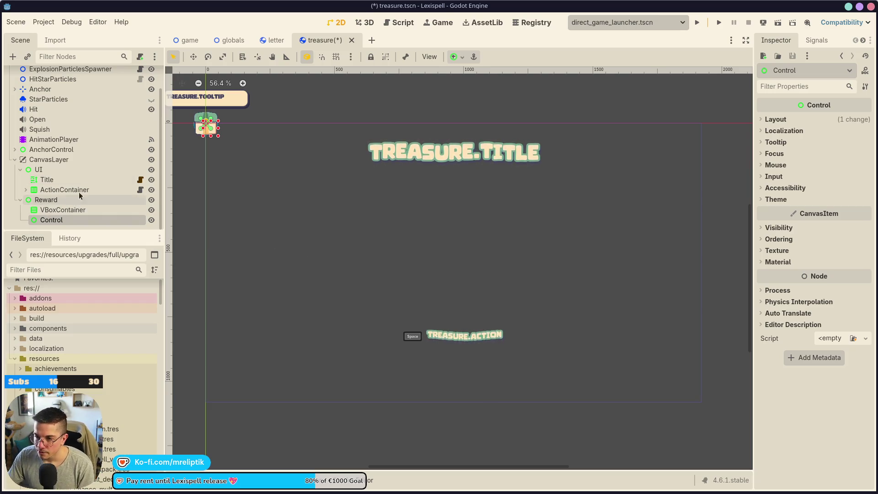
pyautogui.moveTo(61, 223); pyautogui.dragTo(59, 208)
pyautogui.doubleClick(61, 210)
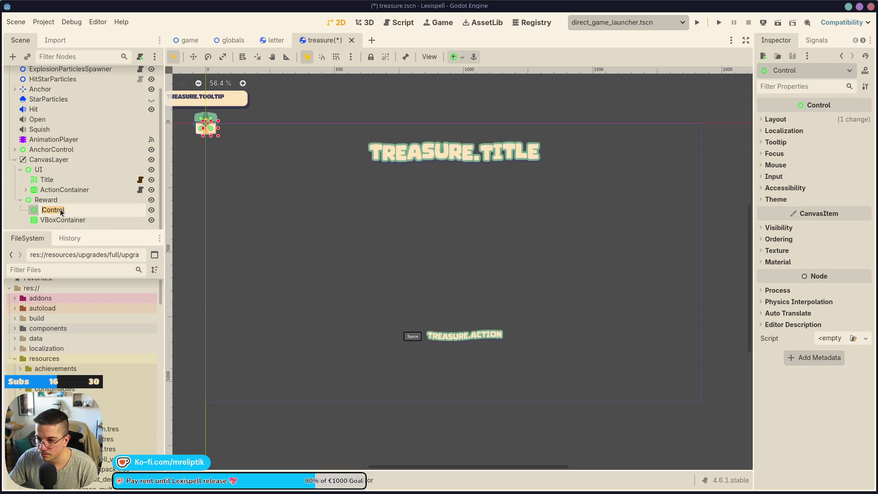
pyautogui.write('Content')
pyautogui.press('Return')
pyautogui.hotkey('ctrl', 's')
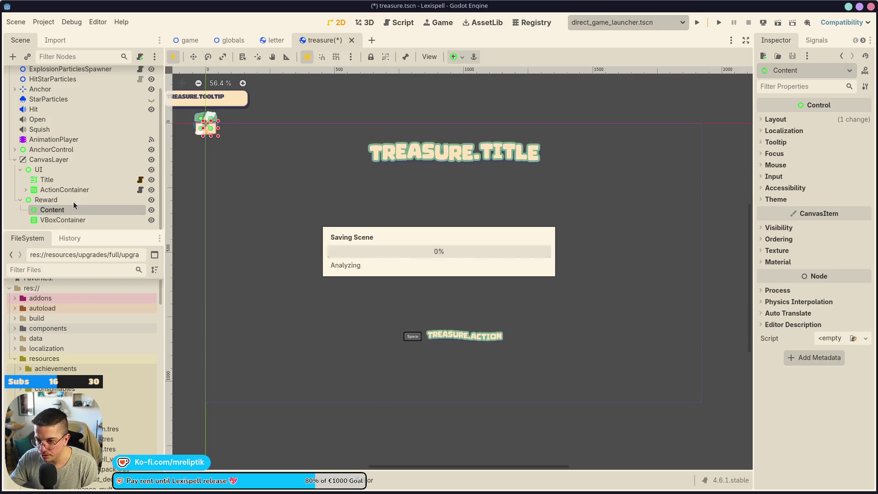
# Centre-anchor the Content control, enlarge it around the centre, and save.
pyautogui.click(454, 57)
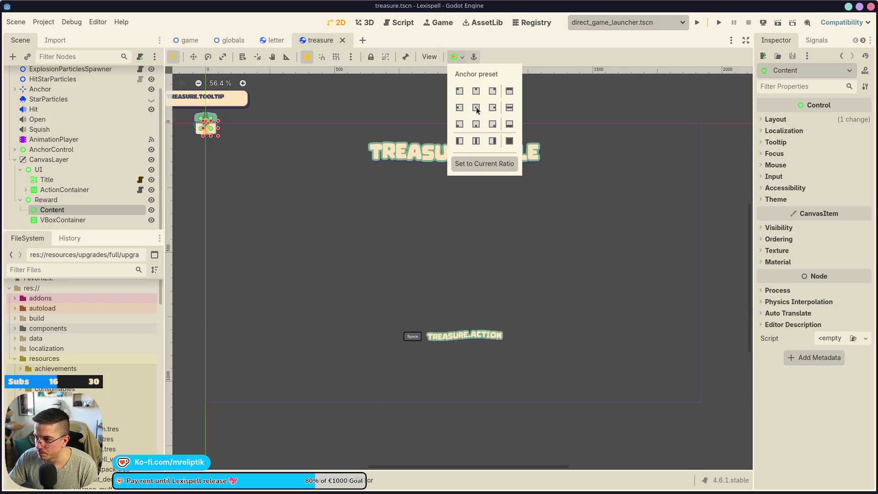
pyautogui.click(475, 107)
pyautogui.click(463, 273)
pyautogui.moveTo(461, 271)
pyautogui.mouseDown()
pyautogui.moveTo(517, 303)
pyautogui.moveTo(522, 323)
pyautogui.mouseUp()
pyautogui.hotkey('ctrl', 's')
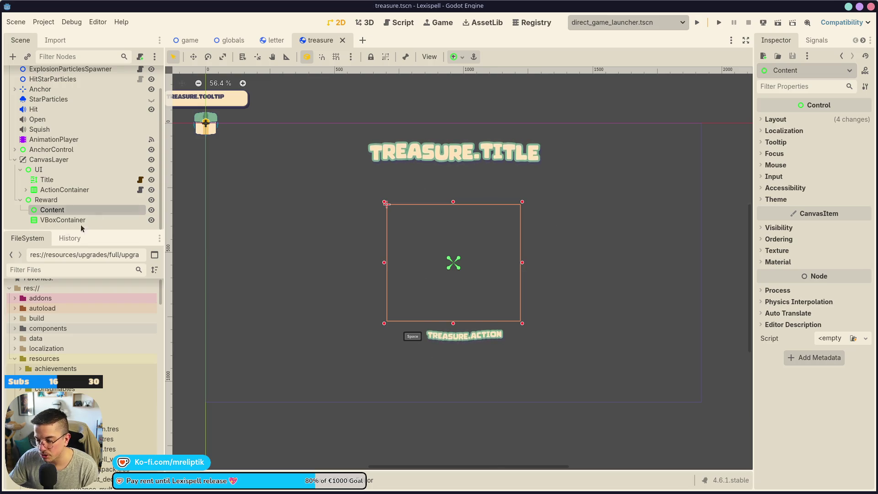
# Move VBoxContainer inside Content and search button scenes to instance under HBoxContainer.
pyautogui.click(59, 220)
pyautogui.moveTo(54, 211); pyautogui.dragTo(54, 211)
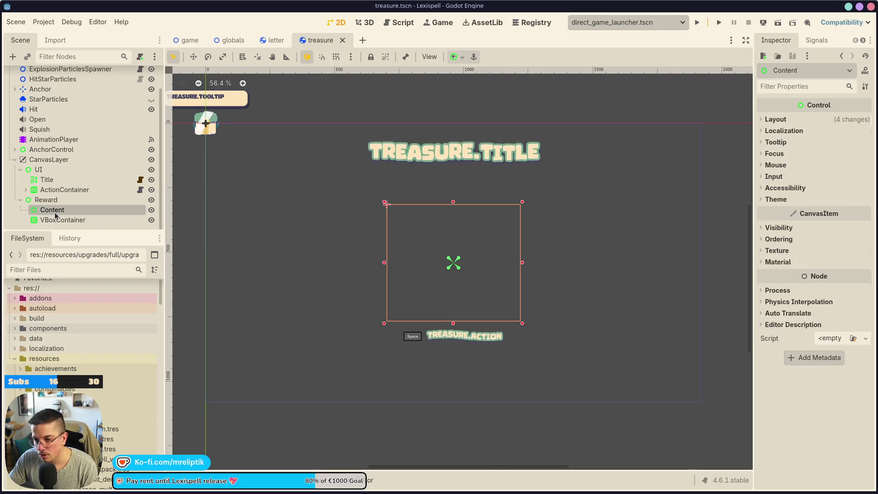
pyautogui.rightClick(94, 219)
pyautogui.click(131, 236)
pyautogui.write('button')
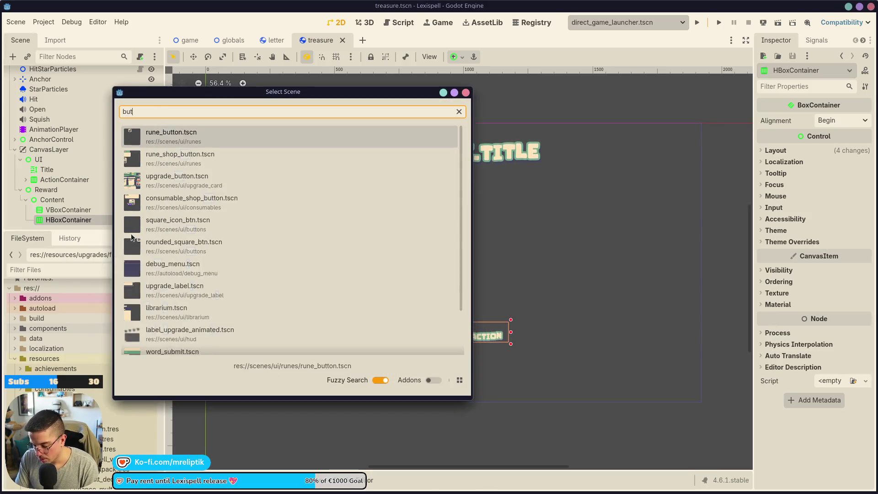
# Instantiate the rounded square button under HBoxContainer, duplicate it, and save the scene.
pyautogui.doubleClick(226, 243)
pyautogui.click(80, 208)
pyautogui.click(80, 218)
pyautogui.hotkey('ctrl', 'd')
pyautogui.hotkey('ctrl', 's')
pyautogui.hotkey('ctrl', '-')
pyautogui.hotkey('shift', 'f')
# Set HBoxContainer's Theme Overrides Separation constant to 20 and save.
pyautogui.click(63, 200)
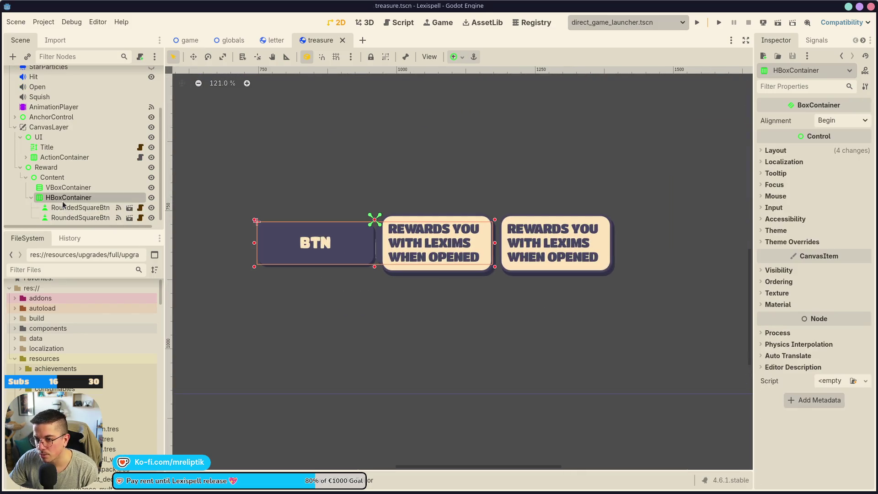
pyautogui.click(795, 242)
pyautogui.click(790, 253)
pyautogui.click(833, 264)
pyautogui.write('5')
pyautogui.press('Return')
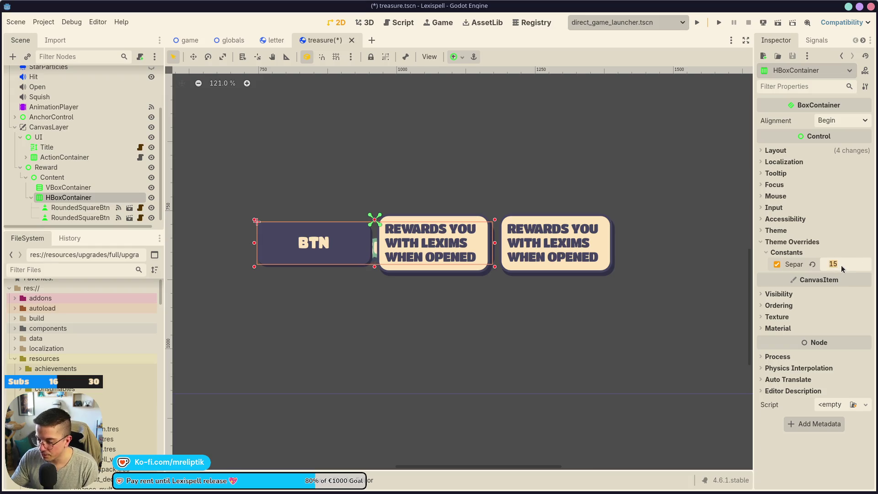
pyautogui.write('20')
pyautogui.hotkey('ctrl', 's')
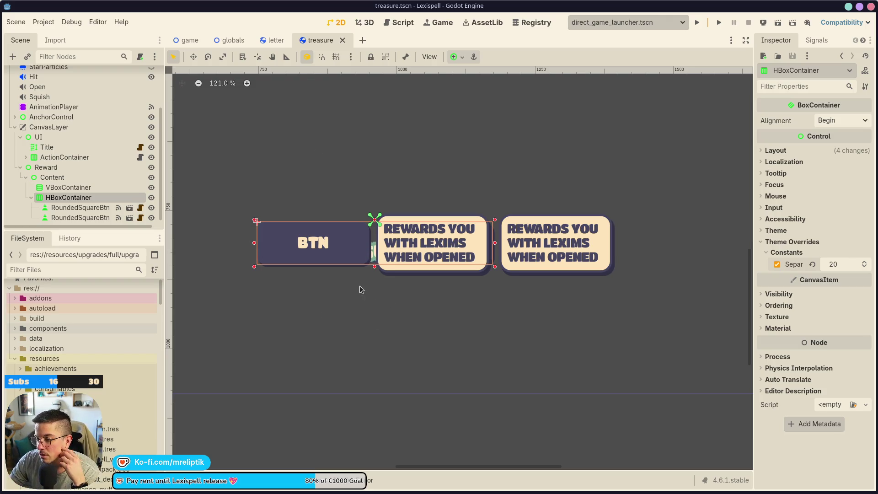
# Switch to the letter.tscn scene.
pyautogui.scroll(-5, 328, 199)
pyautogui.scroll(5, 389, 246)
pyautogui.click(265, 40)
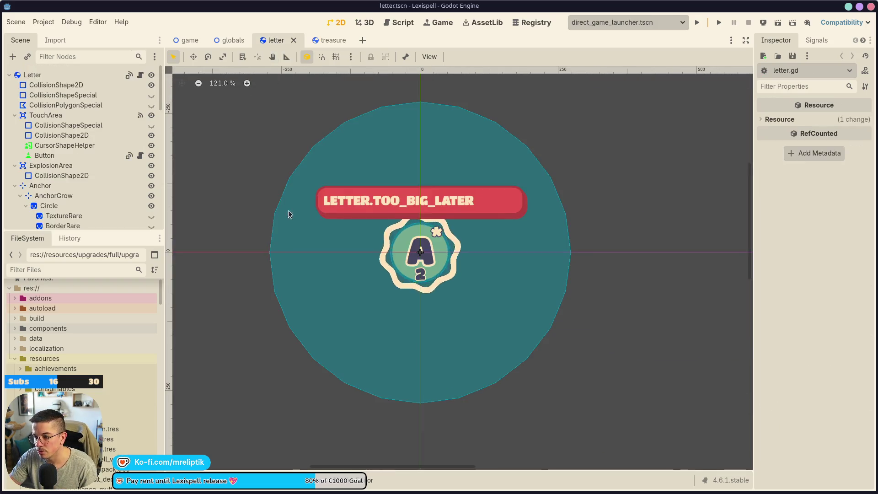
# Quick-open the shop.tscn scene.
pyautogui.hotkey('ctrl', 'shift', 'o')
pyautogui.write('shop')
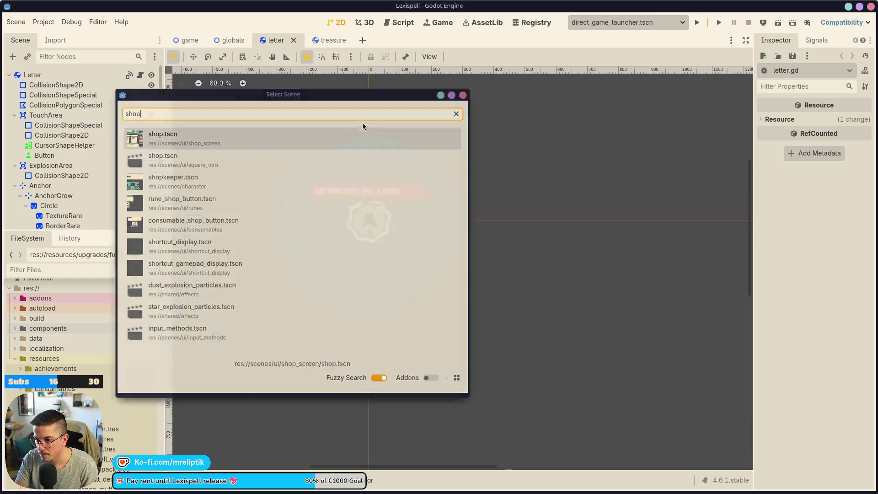
pyautogui.press('Return')
# Check RerollBtn's size under Layout > Transform, then return to the treasure scene.
pyautogui.scroll(7, 337, 342)
pyautogui.click(367, 340)
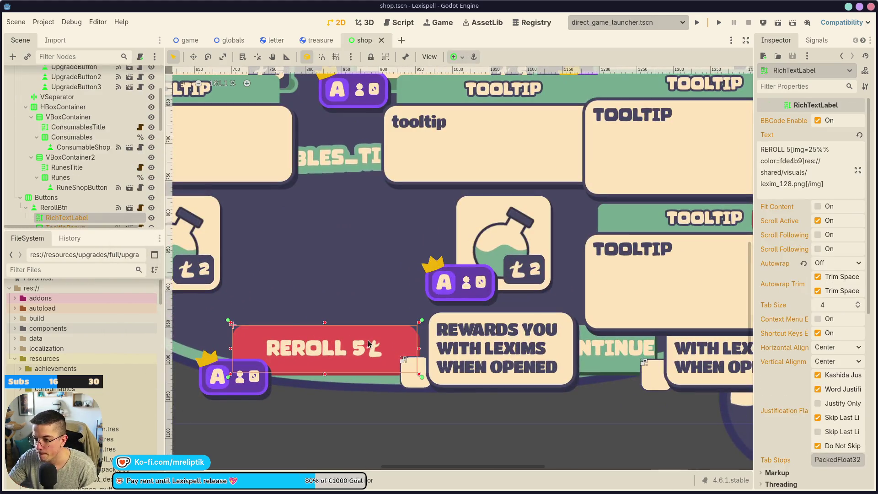
pyautogui.click(73, 208)
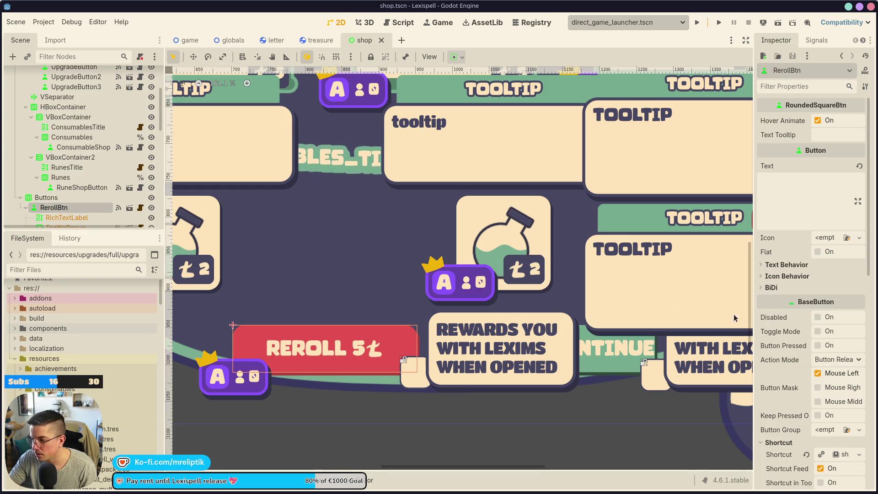
pyautogui.scroll(-3, 790, 328)
pyautogui.scroll(-2, 790, 328)
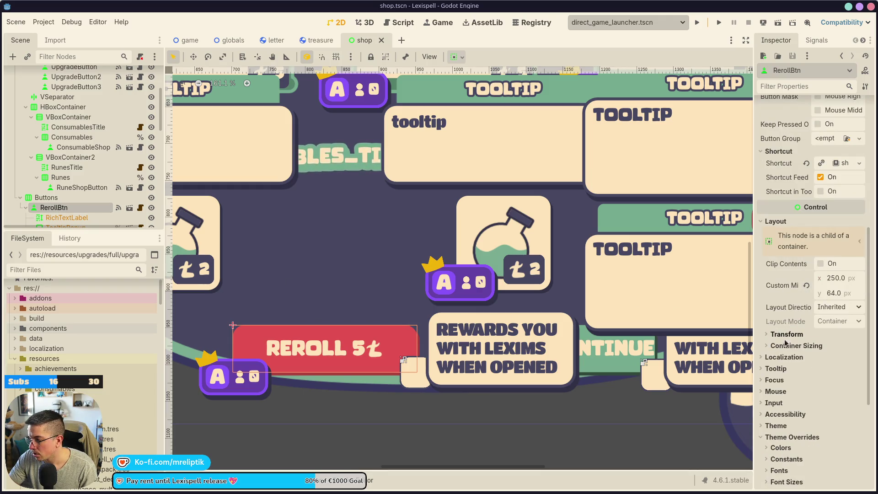
pyautogui.click(787, 334)
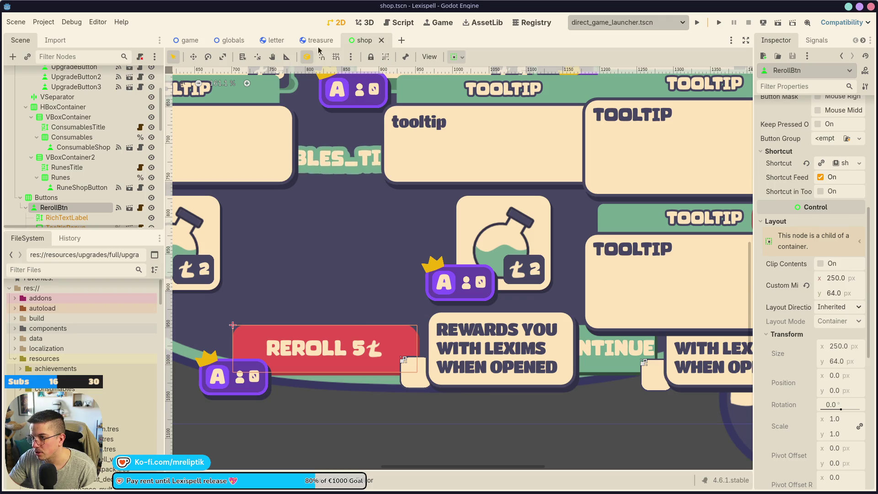
pyautogui.click(316, 41)
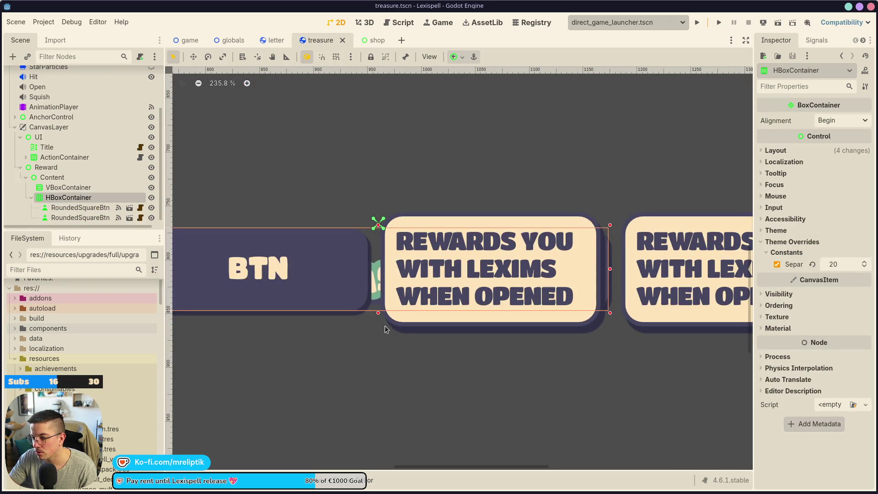
# Rename the first rounded square button to AcceptBtn.
pyautogui.hotkey('ctrl', 's')
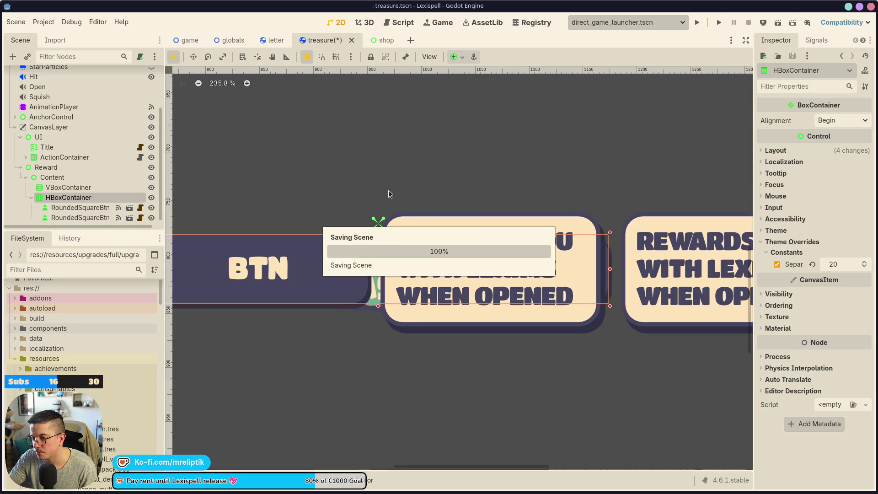
pyautogui.scroll(-4, 391, 204)
pyautogui.click(80, 207)
pyautogui.click(92, 208)
pyautogui.moveTo(101, 207); pyautogui.dragTo(27, 205)
pyautogui.write('A')
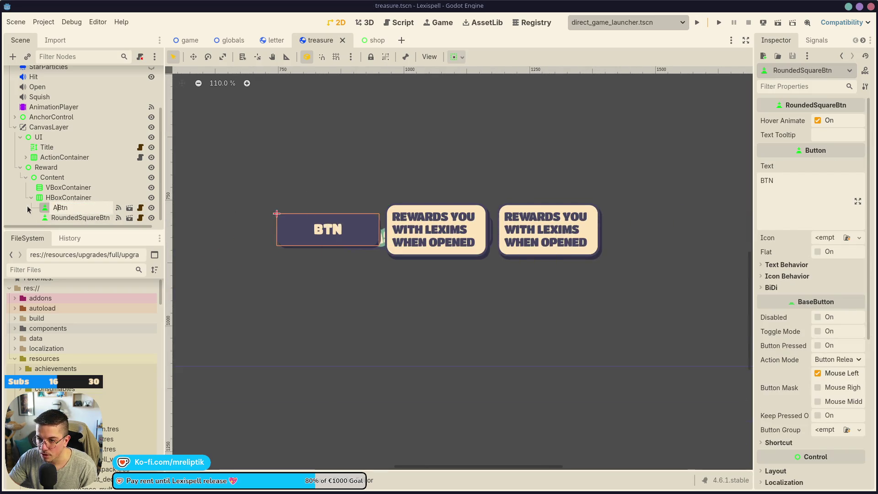
pyautogui.write('cce')
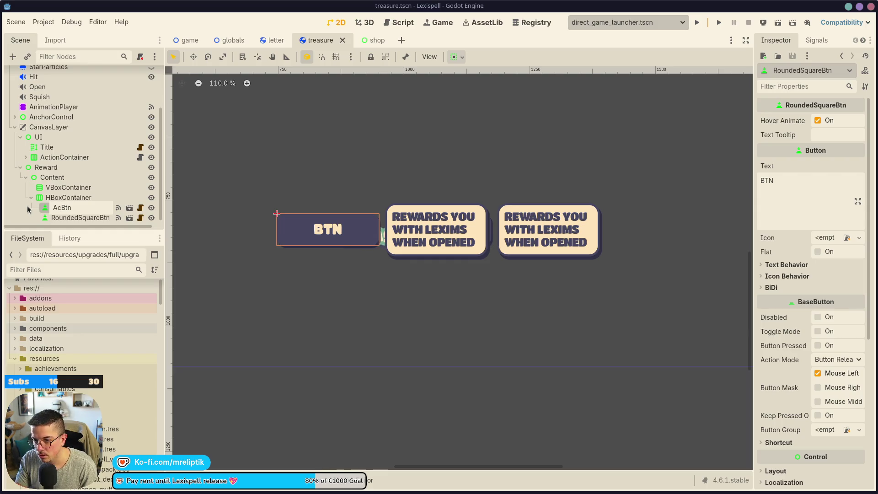
pyautogui.write('pt')
pyautogui.press('Return')
# Move the second button above AcceptBtn, rename it RefuseBtn, and save.
pyautogui.moveTo(69, 218); pyautogui.dragTo(70, 201)
pyautogui.click(96, 210)
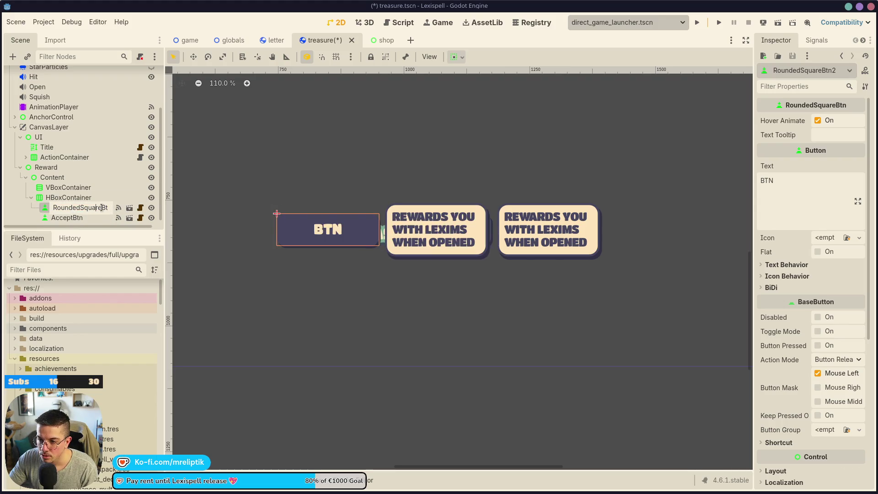
pyautogui.press('Left')
pyautogui.press('Right')
pyautogui.press('Delete')
pyautogui.press('Delete')
pyautogui.press('Delete')
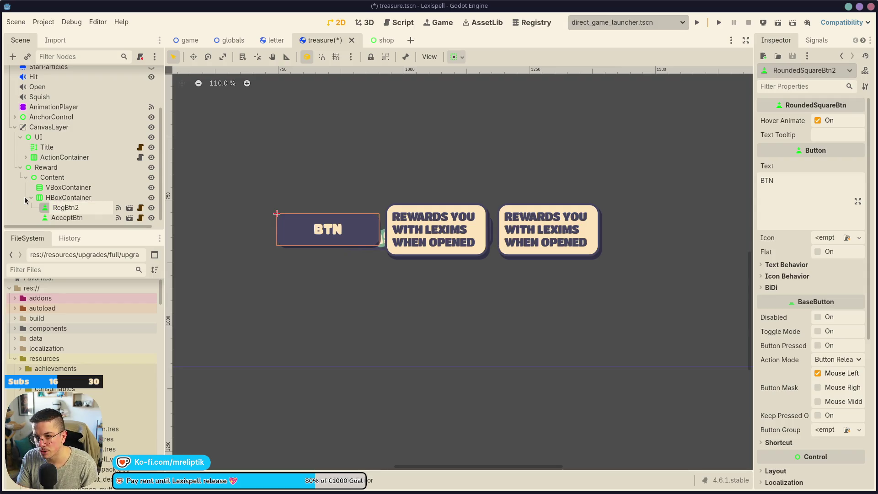
pyautogui.write('fuse')
pyautogui.press('End')
pyautogui.press('BackSpace')
pyautogui.press('Return')
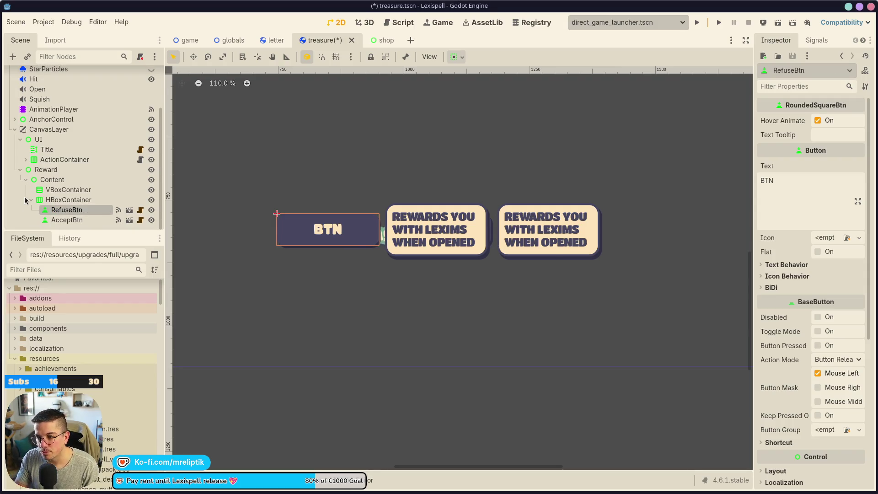
pyautogui.hotkey('ctrl', 's')
# Set RefuseBtn's Text to BTN.REFUSE and save.
pyautogui.click(825, 189)
pyautogui.hotkey('ctrl', 'x')
pyautogui.hotkey('ctrl', 'v')
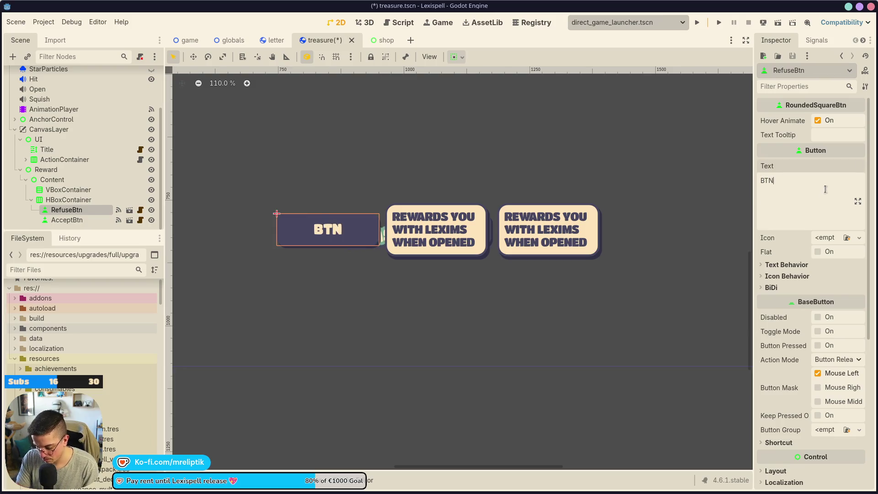
pyautogui.write('.REFUSE')
pyautogui.hotkey('ctrl', 's')
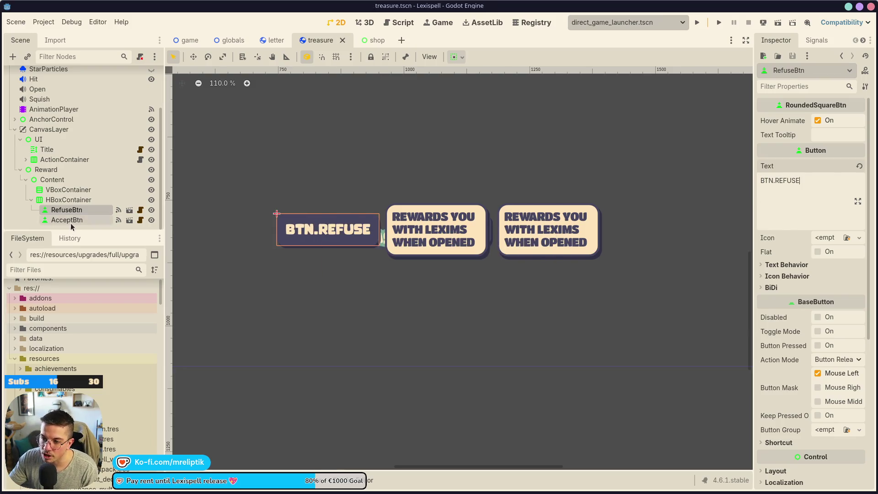
# Start AcceptBtn's Text as a BTN.ACC key and save the treasure scene.
pyautogui.click(70, 221)
pyautogui.write('.ACC')
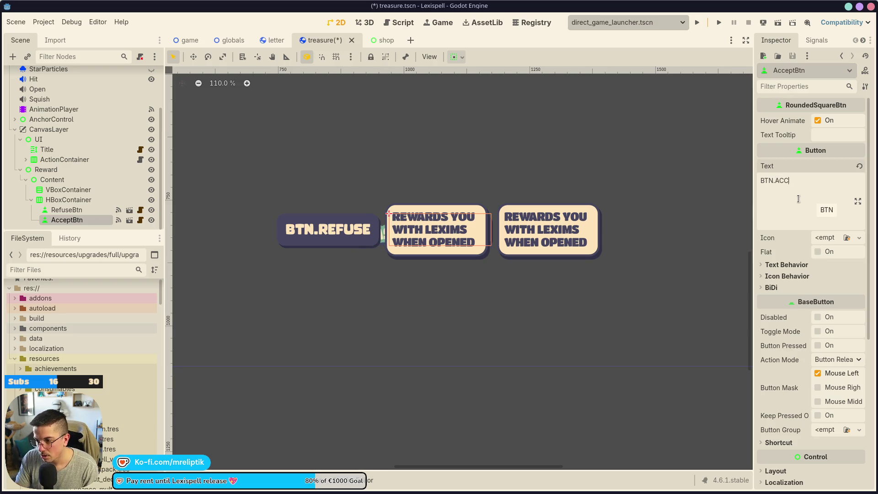
pyautogui.hotkey('ctrl', 's')
pyautogui.click(64, 200)
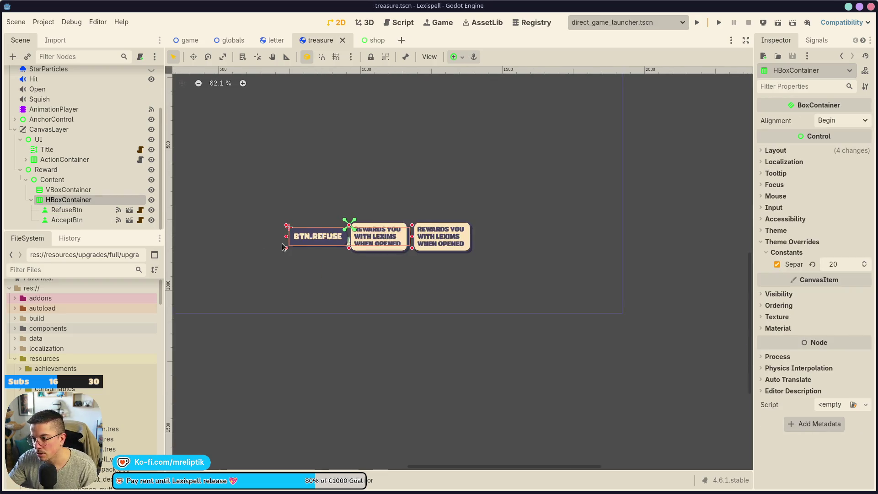
pyautogui.scroll(-5, 320, 247)
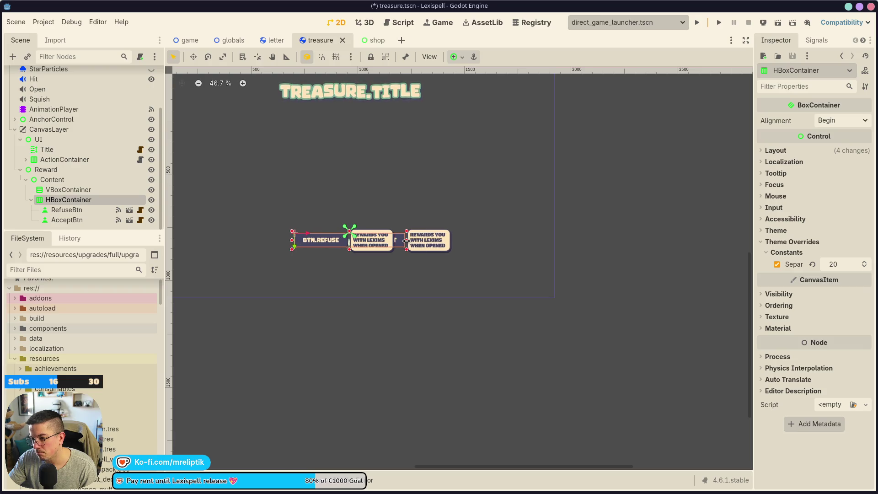
pyautogui.scroll(10, 332, 255)
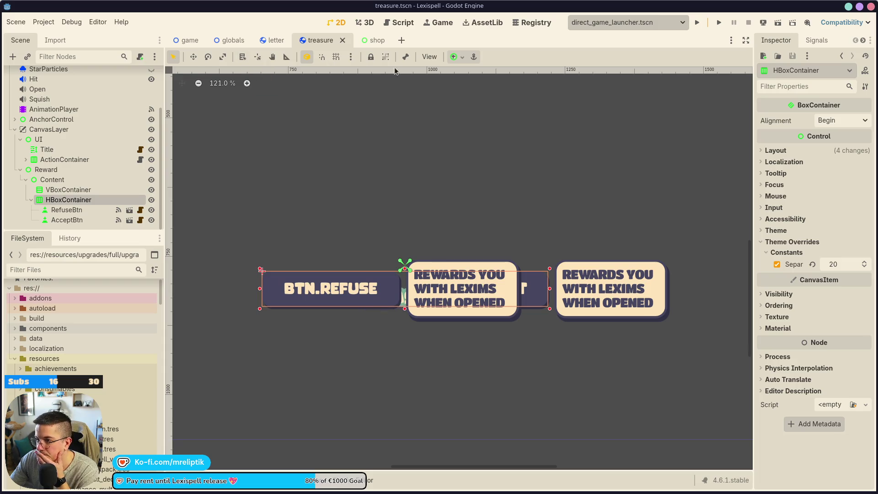
pyautogui.click(271, 41)
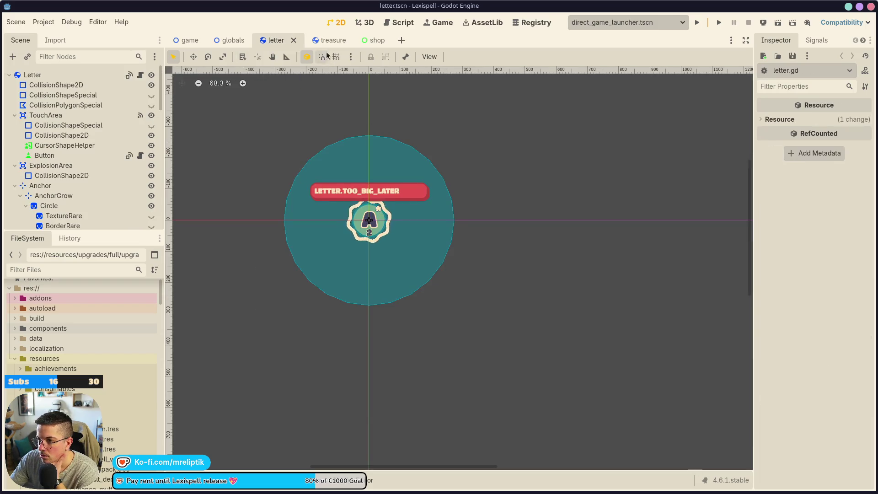
pyautogui.click(320, 42)
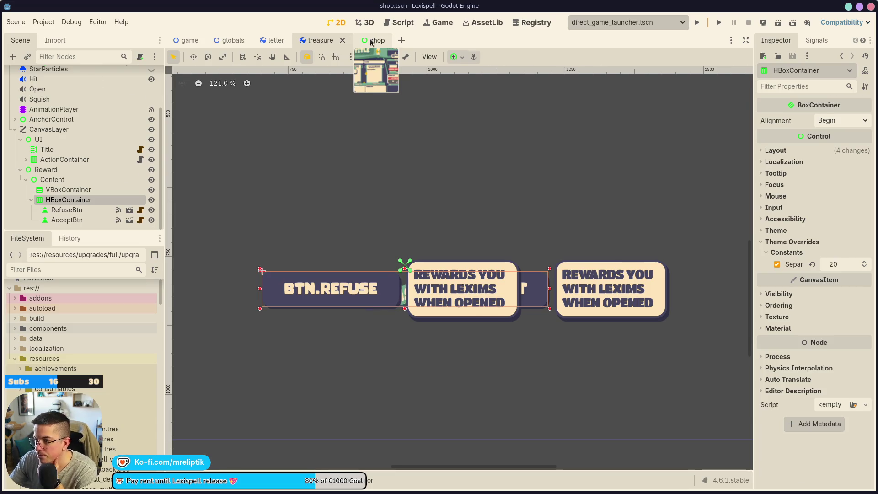
pyautogui.click(371, 42)
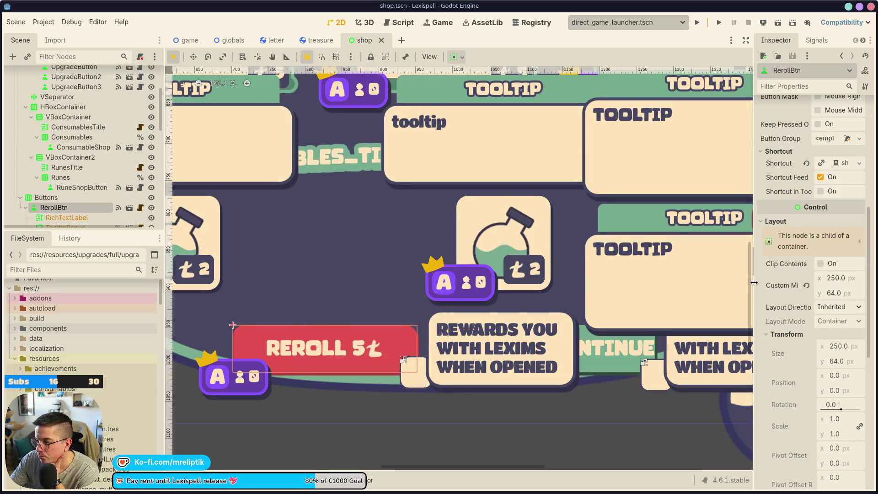
pyautogui.scroll(-5, 804, 284)
pyautogui.click(47, 197)
pyautogui.click(53, 207)
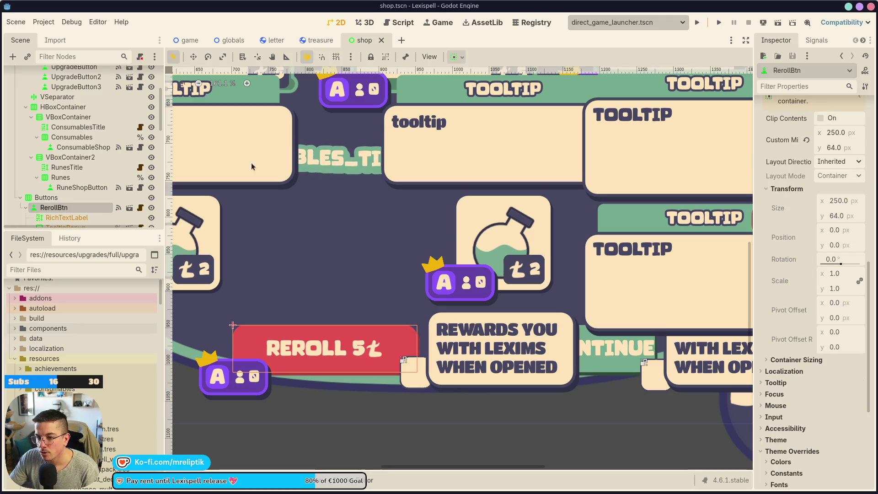
pyautogui.click(320, 40)
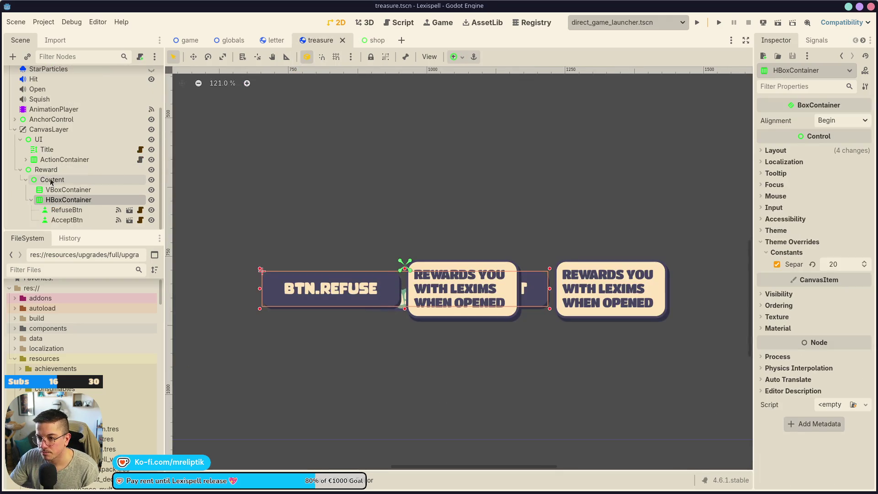
pyautogui.click(51, 180)
# Paste RerollBtn into HBoxContainer at the front and delete the old RefuseBtn.
pyautogui.click(69, 200)
pyautogui.hotkey('ctrl', 'v')
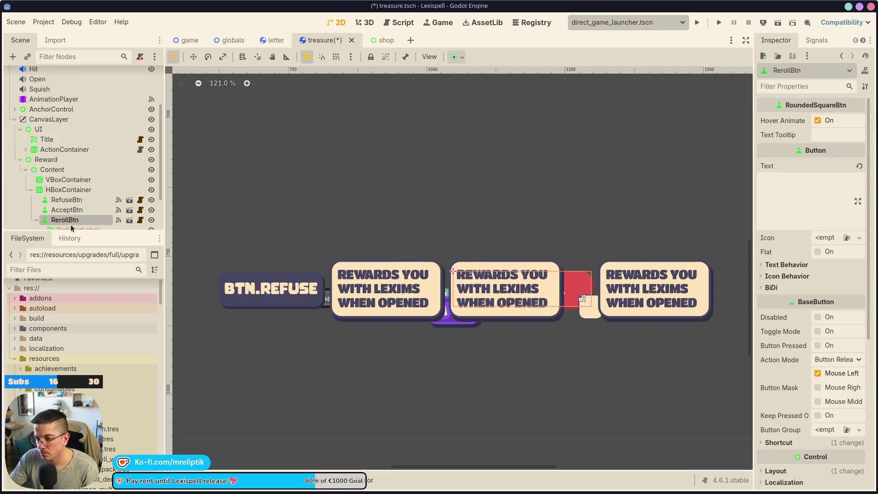
pyautogui.moveTo(68, 207); pyautogui.dragTo(68, 207)
pyautogui.click(64, 199)
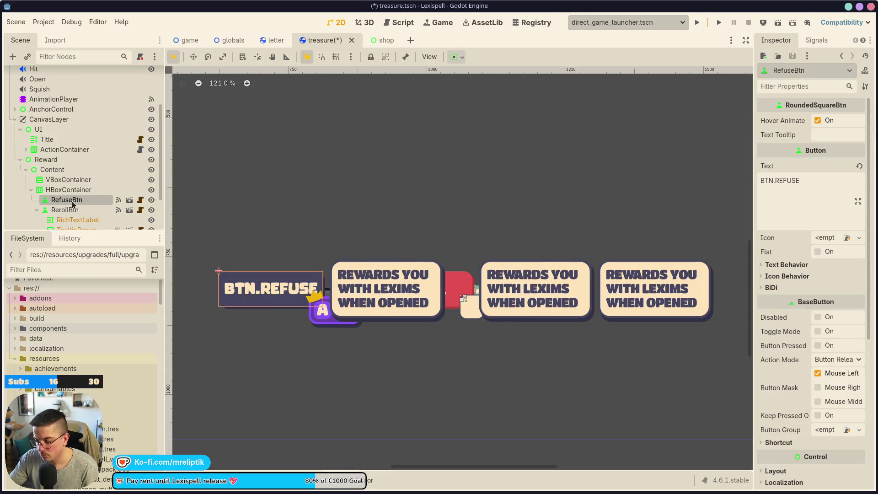
pyautogui.press('Delete')
# Clear the reroll price text from its RichTextLabel and save.
pyautogui.click(79, 210)
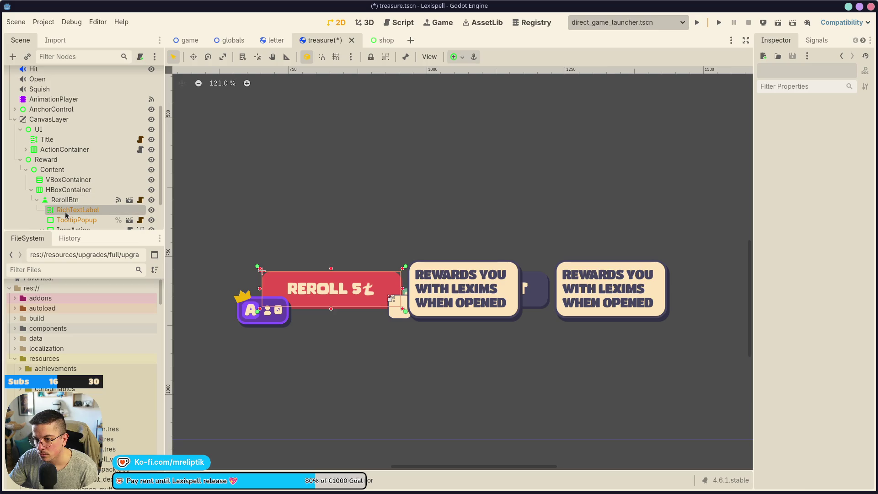
pyautogui.scroll(-2, 81, 192)
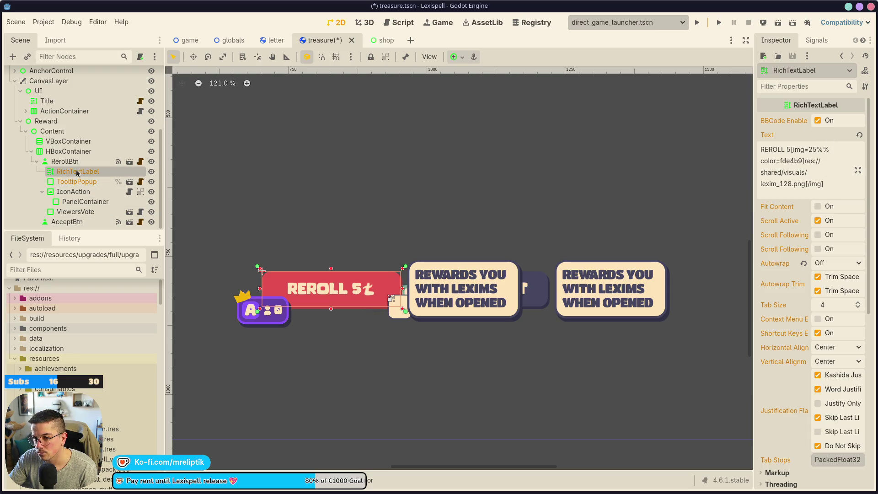
pyautogui.moveTo(825, 188); pyautogui.dragTo(698, 138)
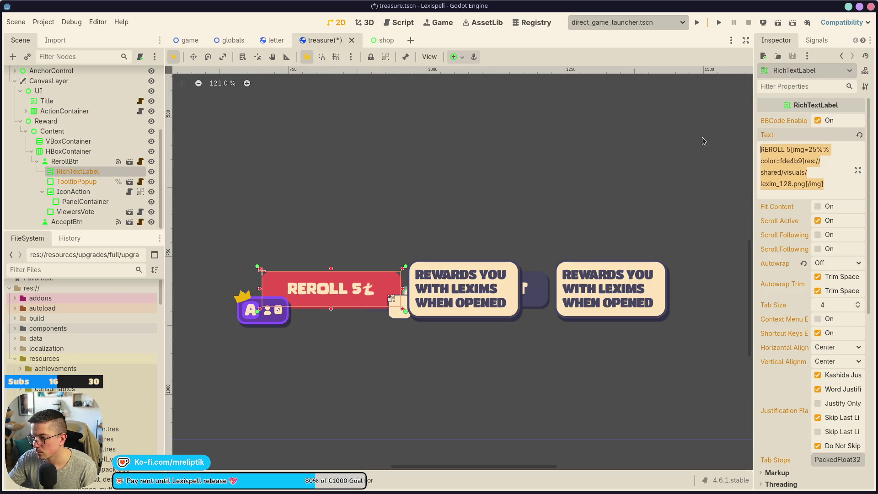
pyautogui.press('Delete')
pyautogui.hotkey('ctrl', 's')
# Rename the pasted button to RefuseBtn, set its Text to BTN.REFUSE, and save.
pyautogui.click(72, 162)
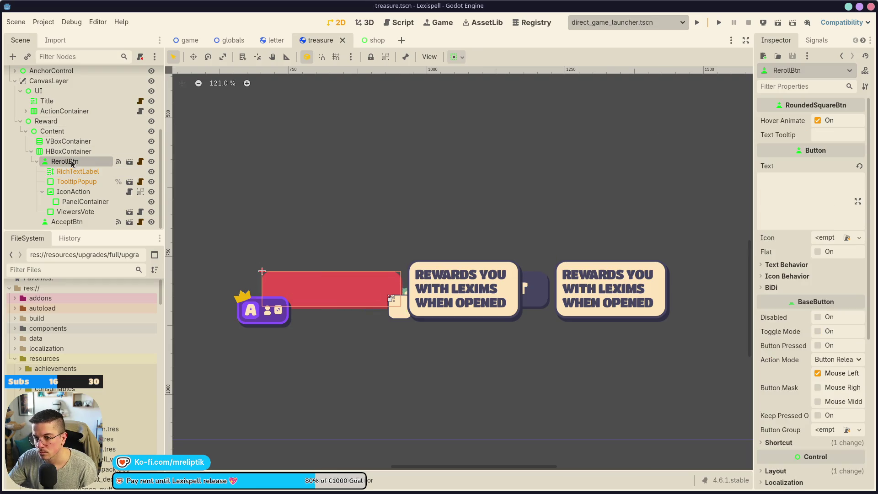
pyautogui.doubleClick(68, 163)
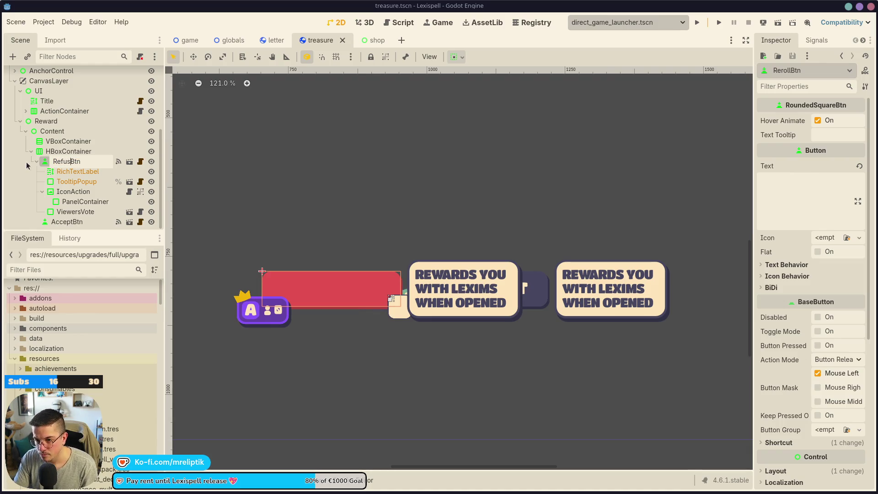
pyautogui.write('e')
pyautogui.press('Return')
pyautogui.click(806, 193)
pyautogui.write('RE')
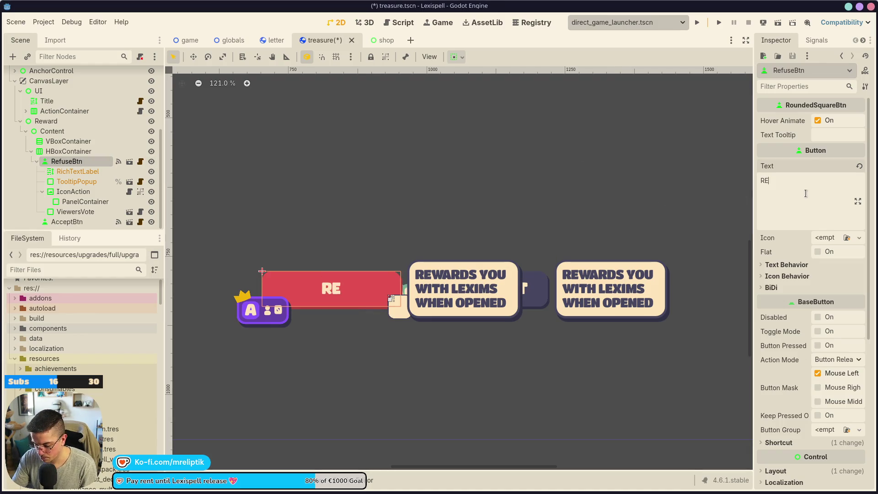
pyautogui.write('FUSE')
pyautogui.write('BT')
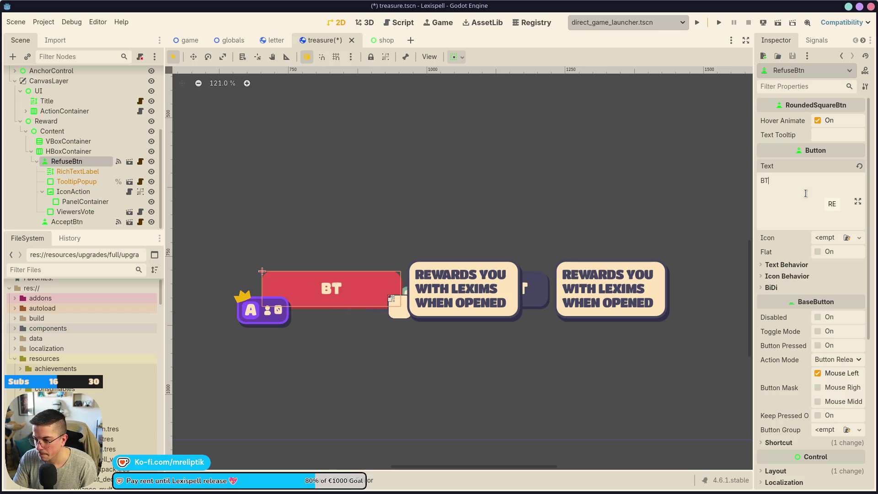
pyautogui.write('REFUSE')
pyautogui.hotkey('ctrl', 's')
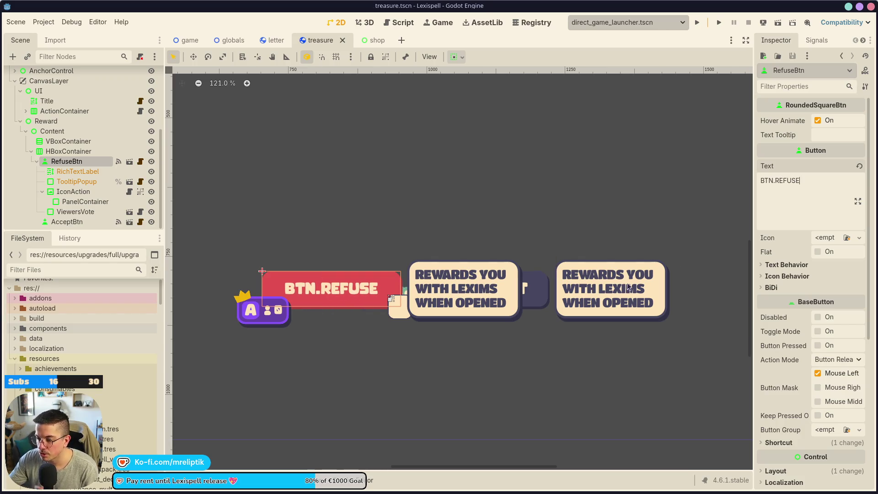
pyautogui.scroll(-3, 276, 281)
pyautogui.scroll(-1, 276, 282)
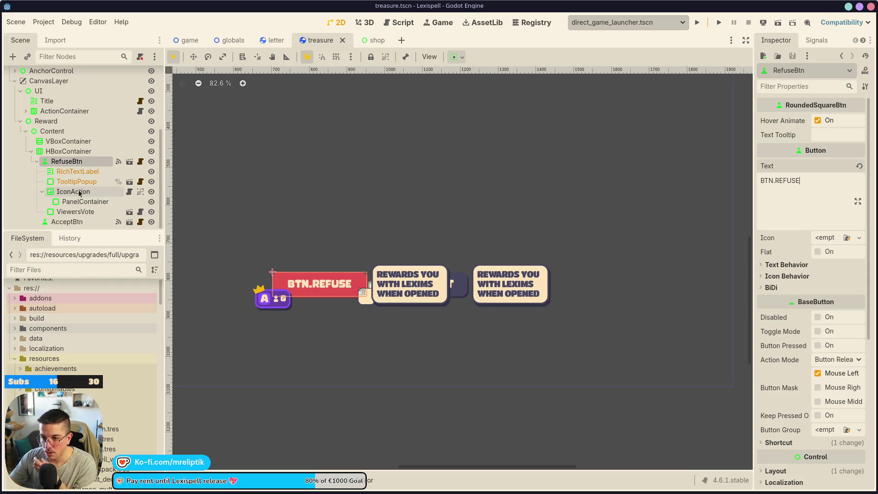
# Delete the ViewersVote node.
pyautogui.click(75, 213)
pyautogui.press('Delete')
pyautogui.press('Return')
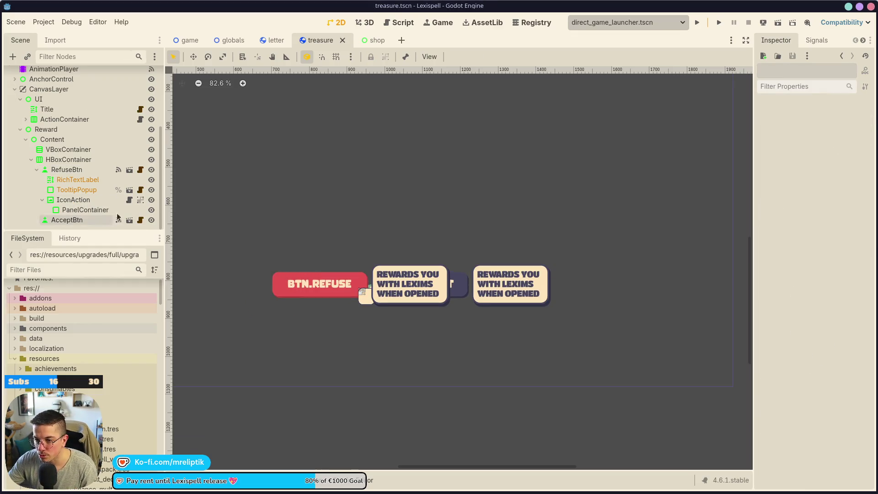
# Inspect RefuseBtn's IconAction, make AcceptBtn's children editable, and save.
pyautogui.click(76, 200)
pyautogui.click(82, 210)
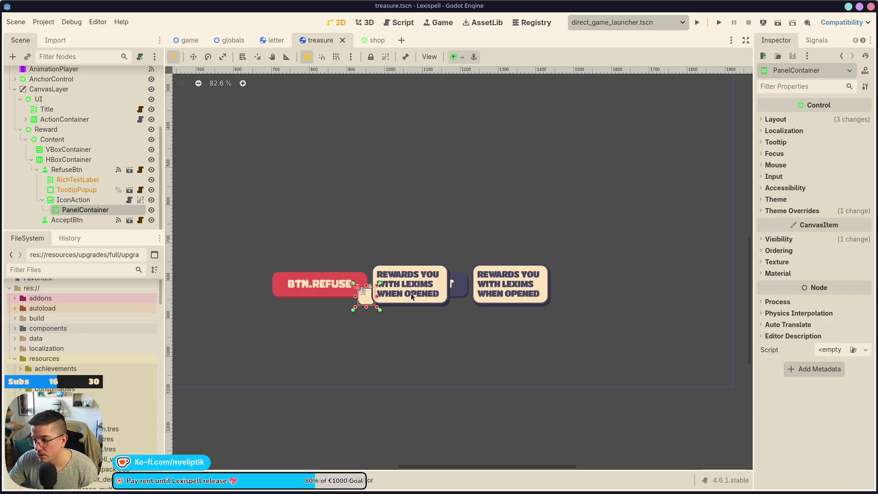
pyautogui.click(66, 202)
pyautogui.click(95, 224)
pyautogui.rightClick(72, 221)
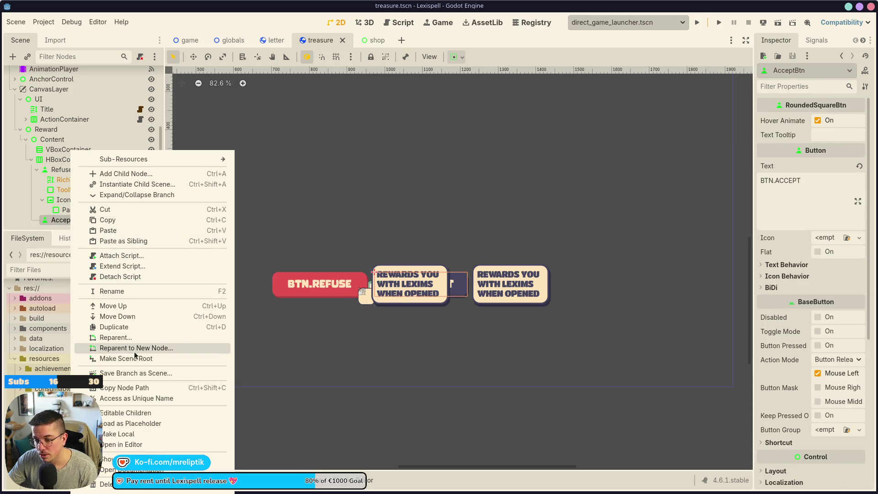
pyautogui.click(122, 413)
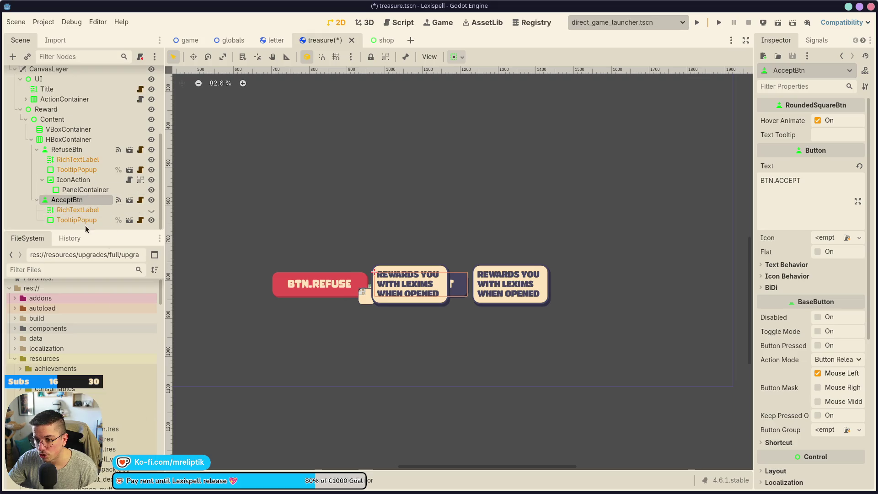
pyautogui.click(108, 204)
pyautogui.hotkey('ctrl', 's')
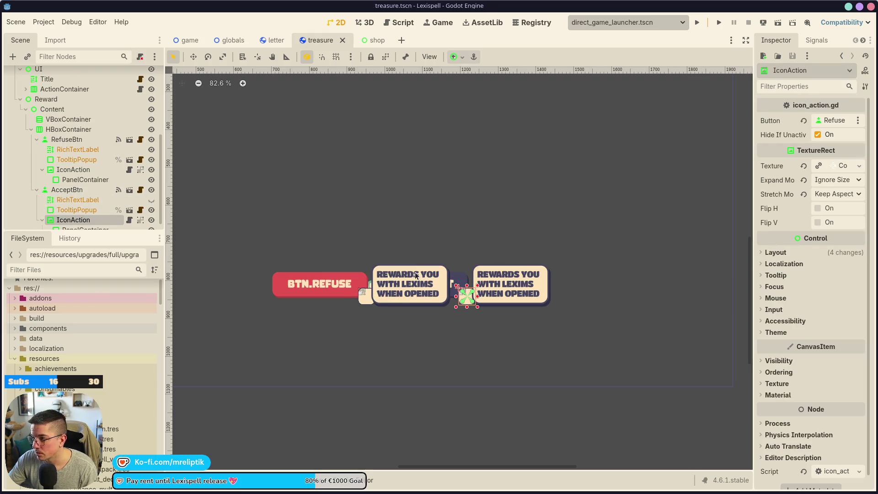
# Link AcceptBtn's IconAction to the Accept button instead of Refuse and save.
pyautogui.click(83, 211)
pyautogui.scroll(-1, 84, 209)
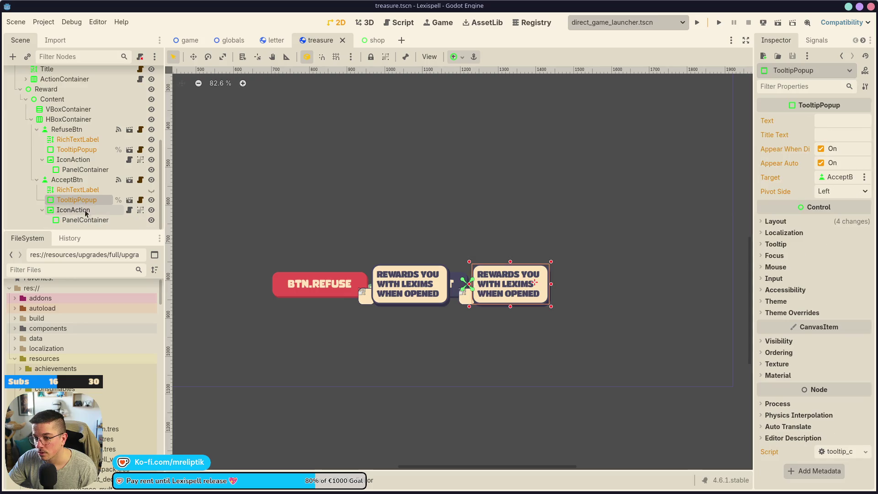
pyautogui.click(82, 218)
pyautogui.click(79, 212)
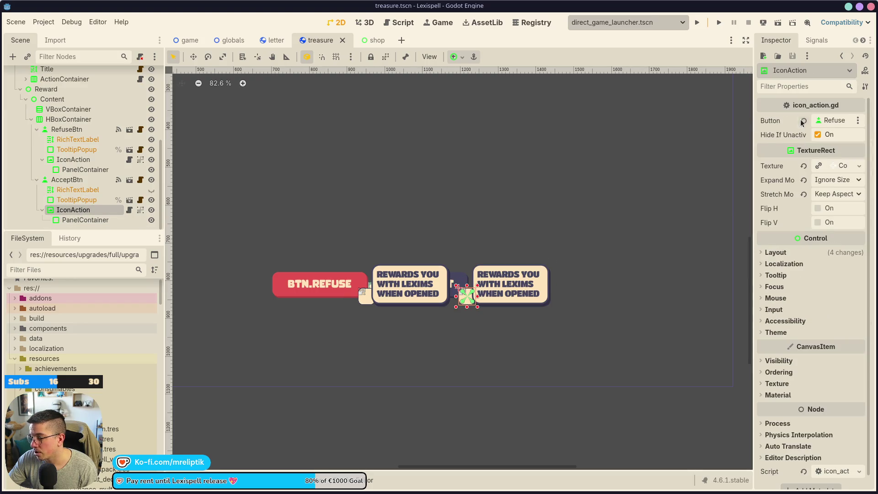
pyautogui.click(833, 121)
pyautogui.doubleClick(287, 193)
pyautogui.hotkey('ctrl', 's')
# Collapse the RefuseBtn and AcceptBtn branches and select the Reward node.
pyautogui.scroll(1, 355, 253)
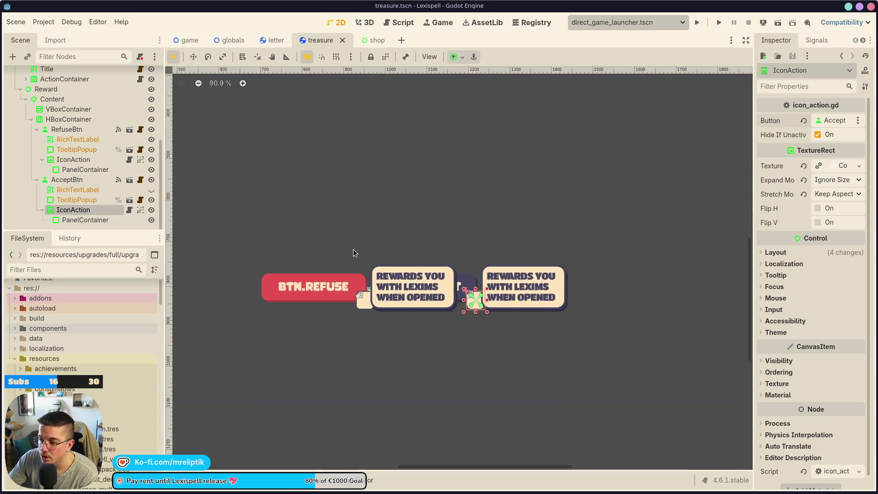
pyautogui.scroll(-3, 354, 253)
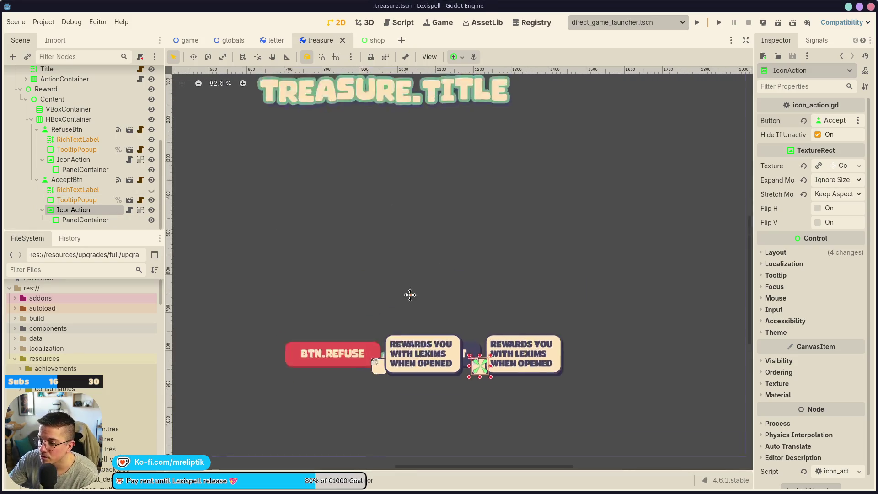
pyautogui.click(37, 129)
pyautogui.click(36, 178)
pyautogui.click(50, 170)
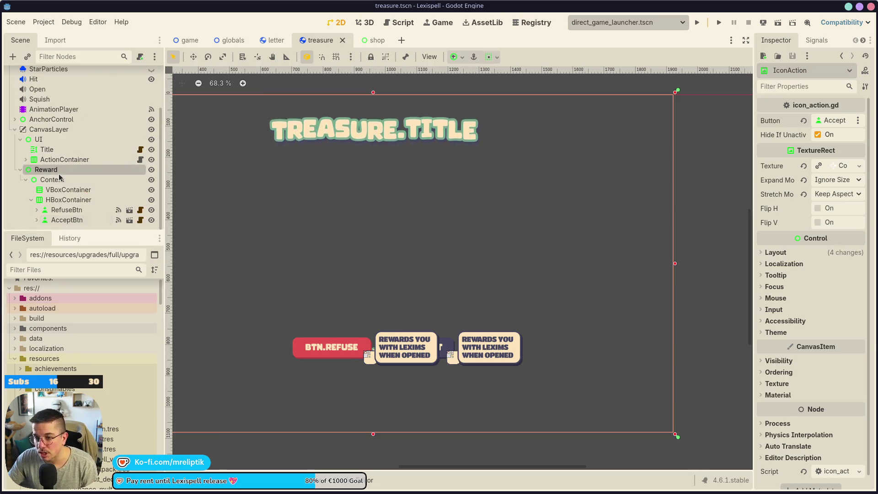
# Add a TextureRect child to the Reward VBoxContainer.
pyautogui.rightClick(56, 172)
pyautogui.press('Escape')
pyautogui.click(68, 190)
pyautogui.rightClick(83, 193)
pyautogui.press('Escape')
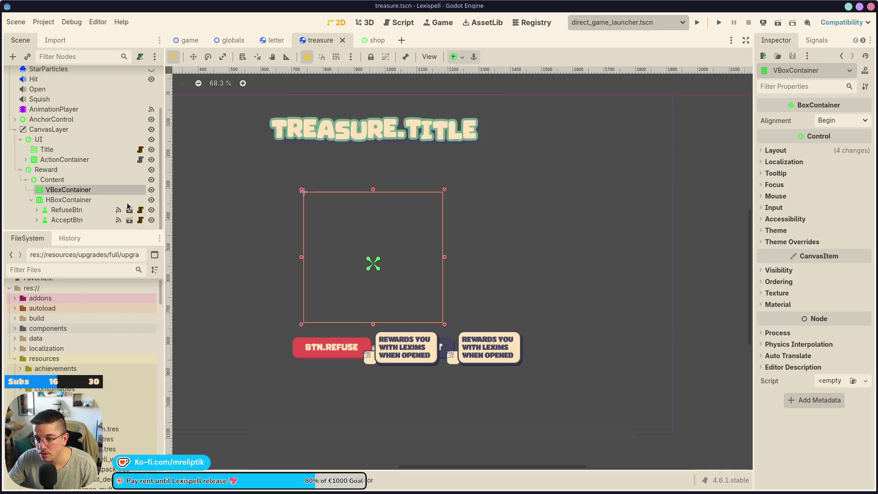
pyautogui.hotkey('ctrl', 'a')
pyautogui.write('texture')
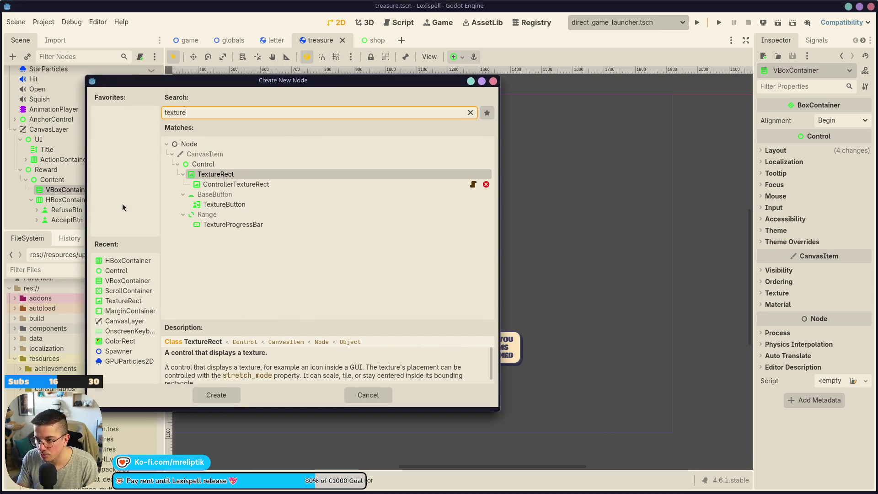
pyautogui.press('Return')
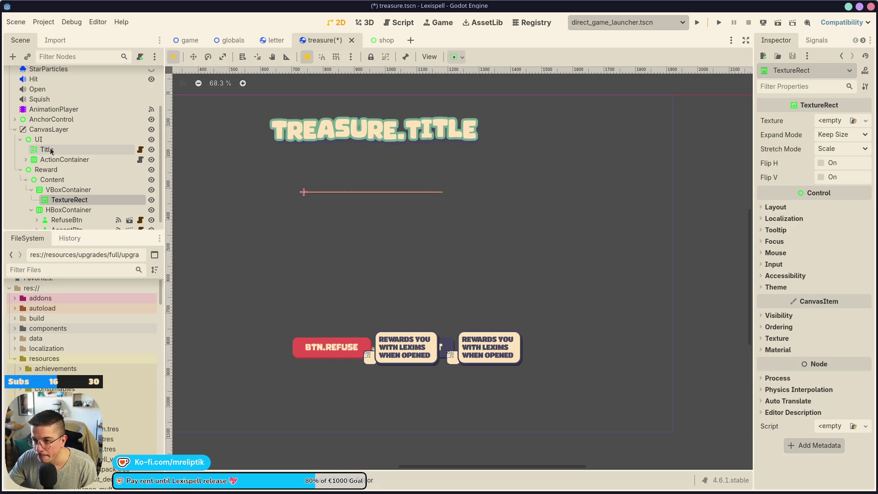
pyautogui.scroll(2, 378, 221)
pyautogui.scroll(-2, 234, 172)
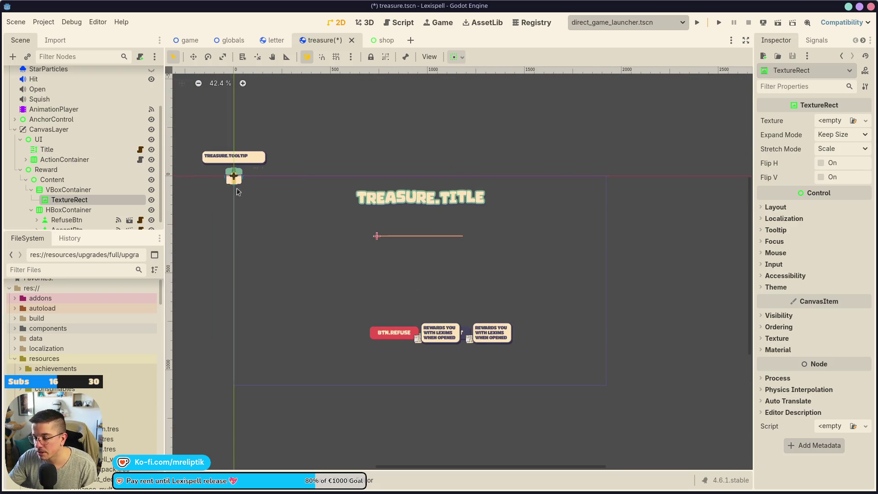
# Compare the letter and shop scenes, then save the treasure scene.
pyautogui.click(227, 154)
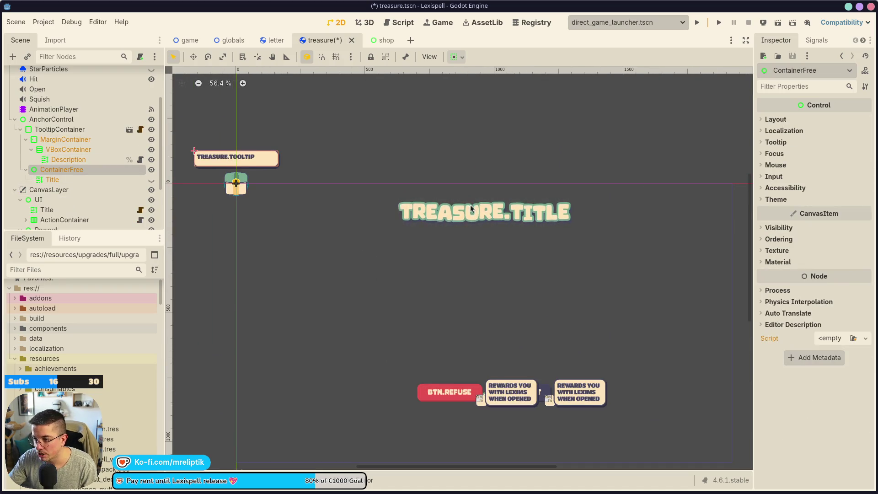
pyautogui.click(272, 42)
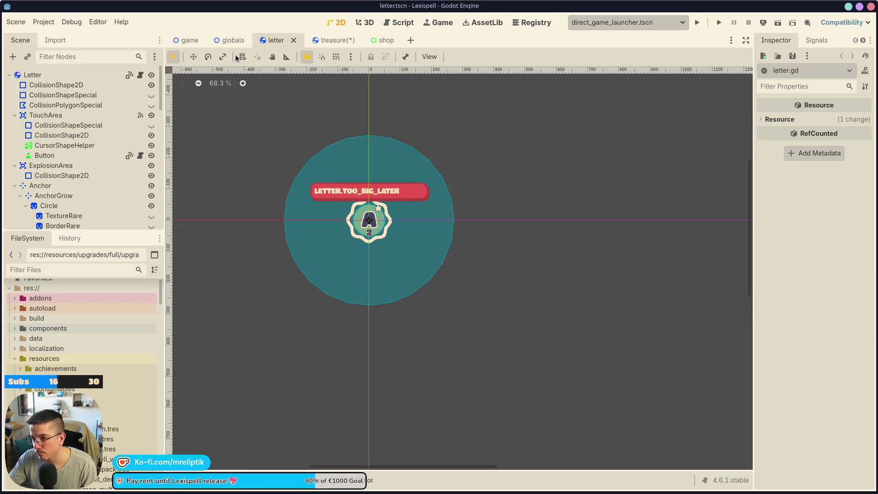
pyautogui.click(231, 41)
pyautogui.click(374, 40)
pyautogui.click(322, 40)
pyautogui.hotkey('ctrl', 's')
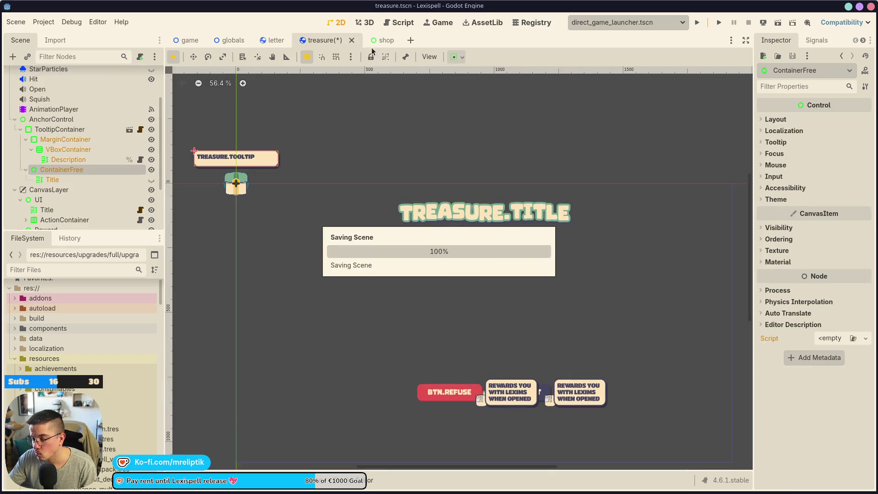
pyautogui.click(364, 40)
pyautogui.scroll(-5, 343, 186)
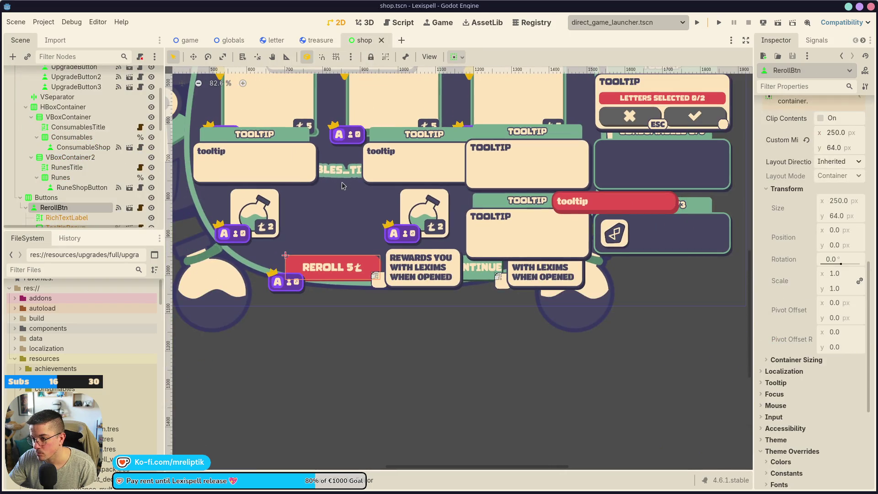
# Back in the treasure scene, select the new TextureRect node.
pyautogui.click(314, 41)
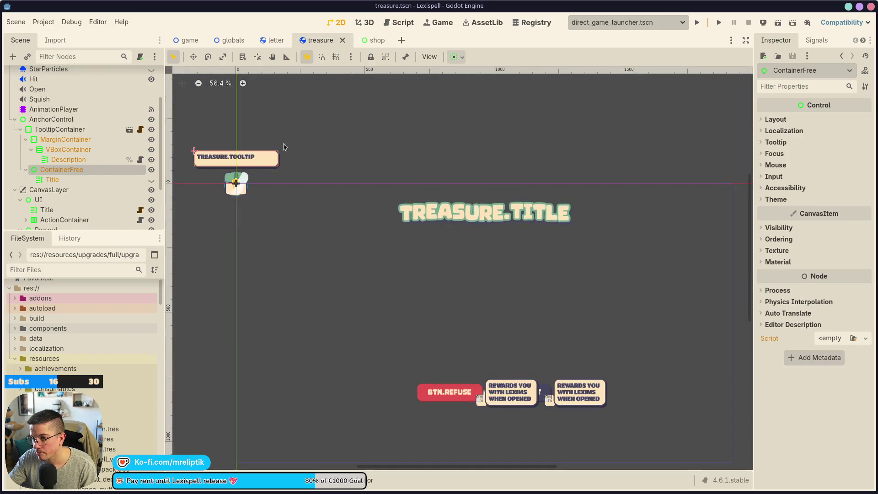
pyautogui.click(426, 216)
pyautogui.click(83, 206)
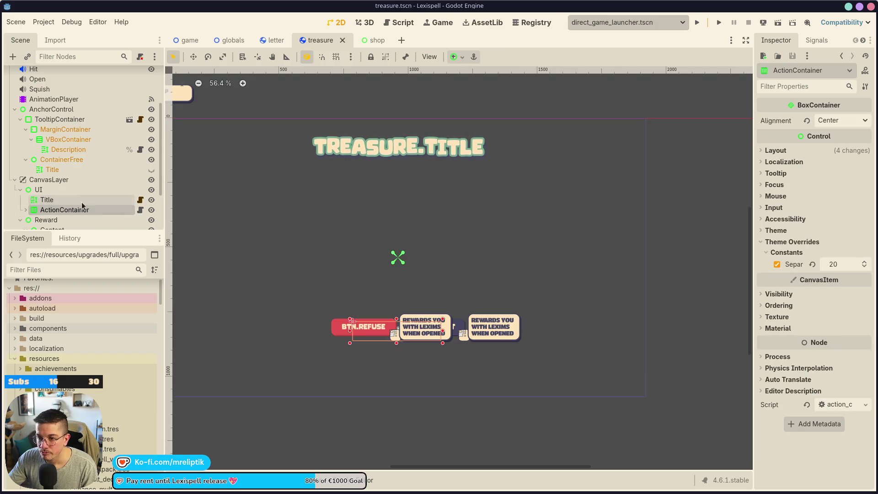
pyautogui.scroll(-2, 83, 205)
pyautogui.click(66, 211)
# Set the TextureRect's Expand Mode to Ignore Size and Stretch Mode to Keep Aspect.
pyautogui.click(828, 120)
pyautogui.press('Escape')
pyautogui.click(836, 135)
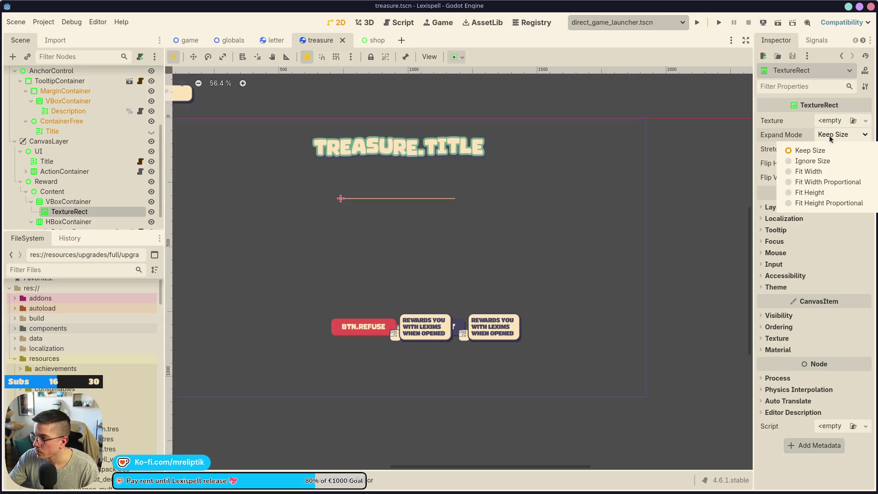
pyautogui.click(835, 159)
pyautogui.click(841, 149)
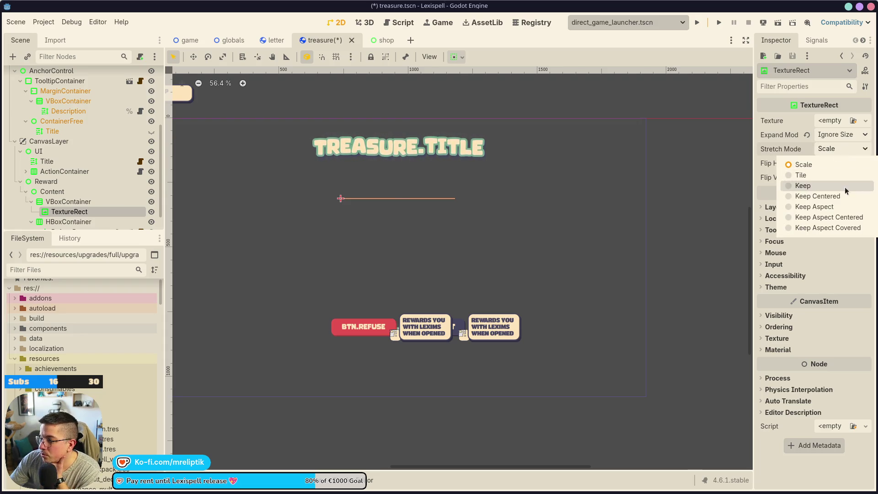
pyautogui.click(819, 206)
# Set its Custom Minimum Size to 96 × 96, then increase it to 128.
pyautogui.click(777, 207)
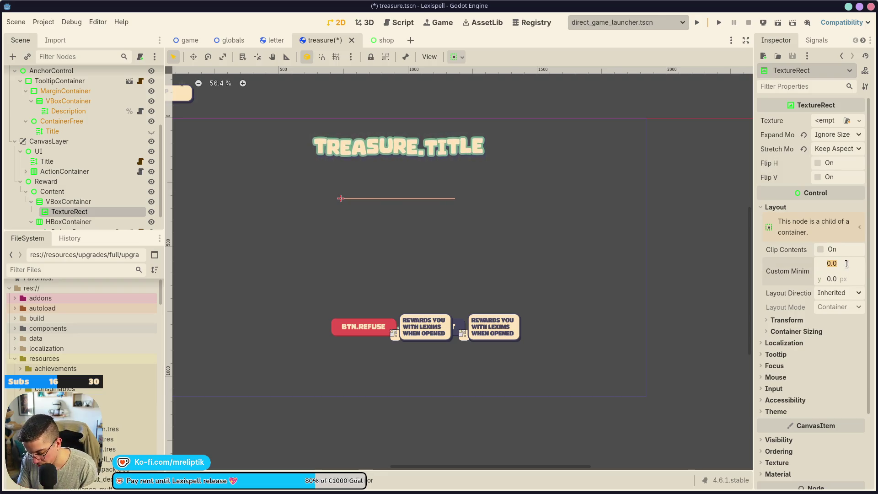
pyautogui.write('6')
pyautogui.press('Tab')
pyautogui.write('97')
pyautogui.press('Return')
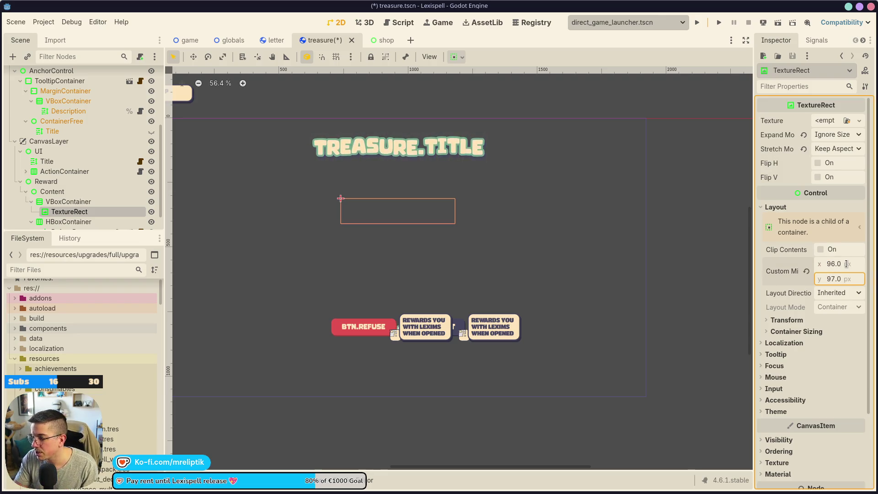
pyautogui.click(844, 283)
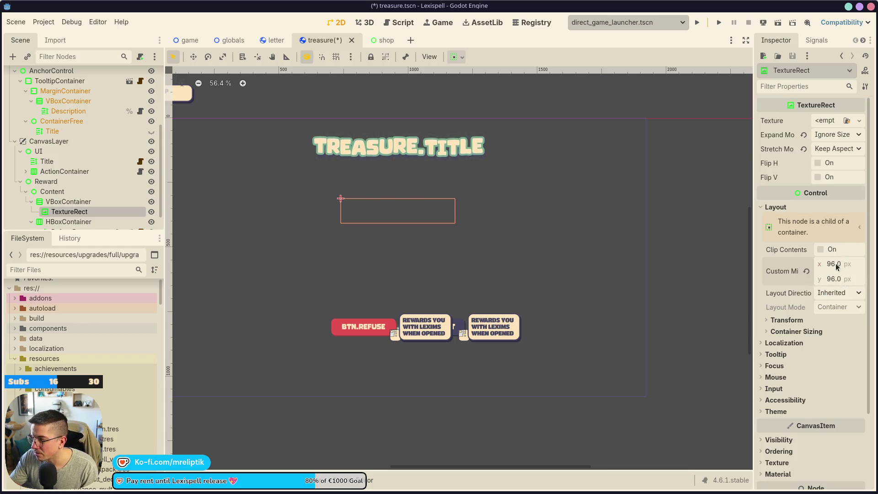
pyautogui.write('128')
pyautogui.press('Tab')
# Finish setting the TextureRect's minimum size to 128 × 128 and save the treasure scene.
pyautogui.press('Return')
pyautogui.hotkey('ctrl', 's')
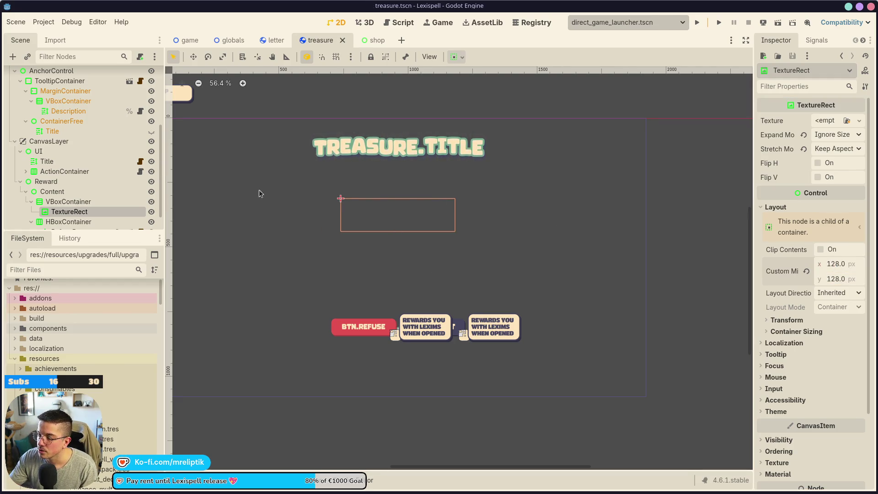
pyautogui.click(398, 274)
pyautogui.click(397, 215)
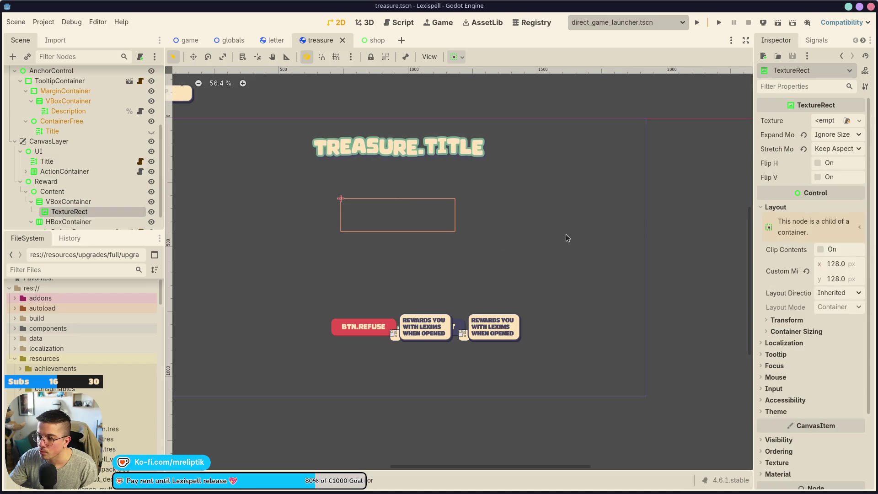
# Quick-load the green potion texture (search 'consum') into the TextureRect and save.
pyautogui.click(833, 148)
pyautogui.click(859, 120)
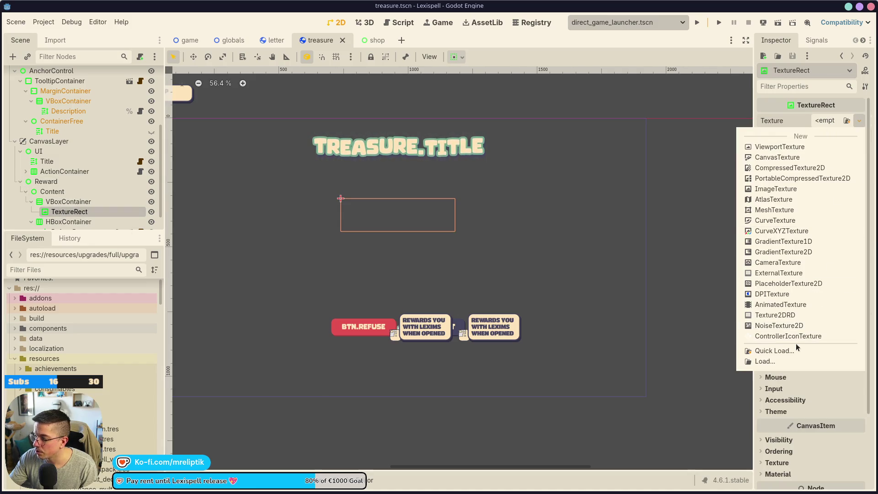
pyautogui.click(796, 349)
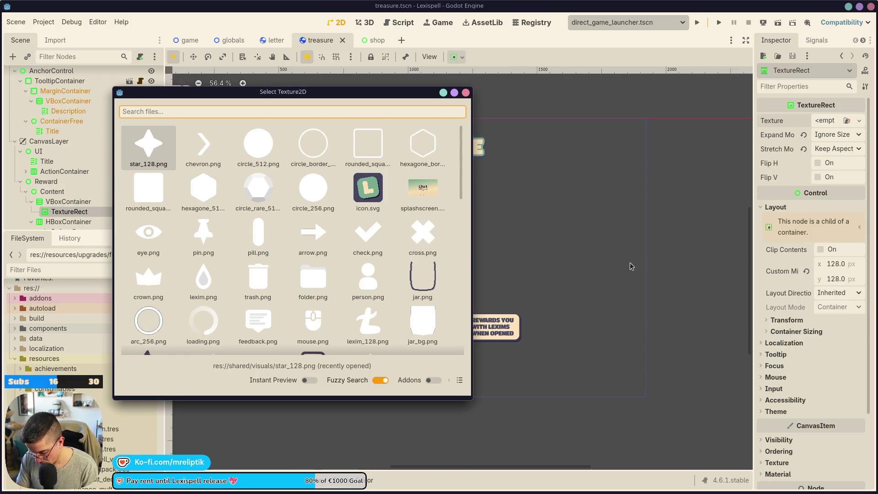
pyautogui.write('consum')
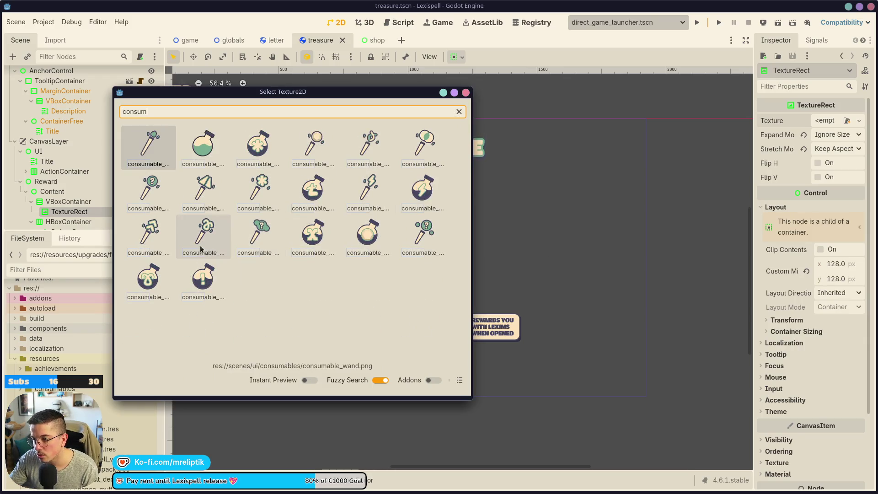
pyautogui.doubleClick(214, 151)
pyautogui.hotkey('ctrl', 's')
# Review the Reward overlay layout, then switch to the shop scene.
pyautogui.click(425, 201)
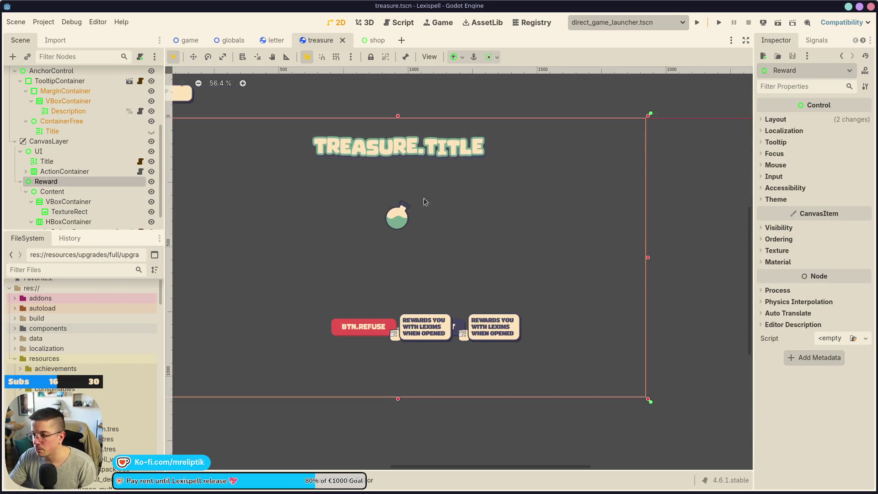
pyautogui.scroll(4, 425, 202)
pyautogui.click(438, 233)
pyautogui.scroll(2, 438, 233)
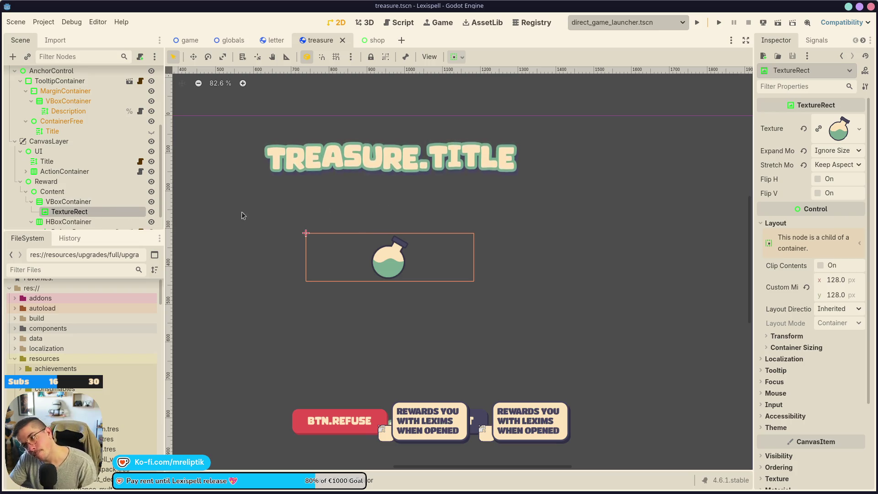
pyautogui.click(383, 165)
pyautogui.scroll(-4, 409, 234)
pyautogui.scroll(-1, 409, 234)
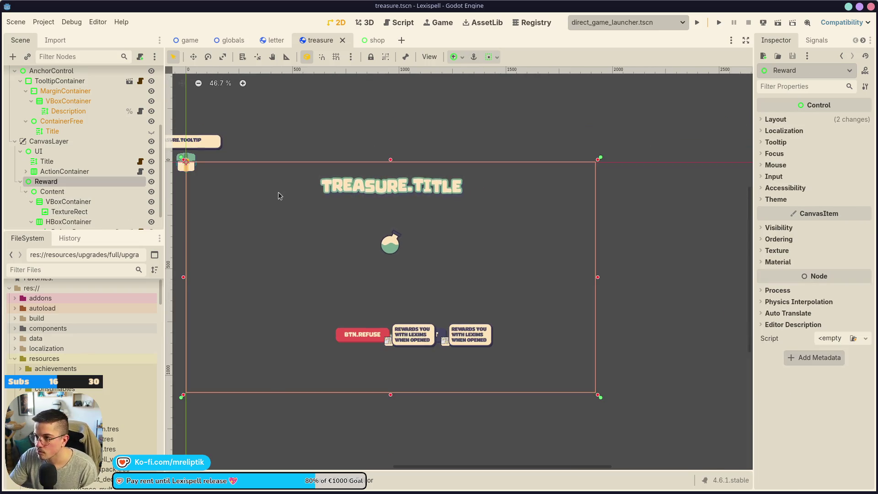
pyautogui.click(365, 47)
pyautogui.scroll(-4, 346, 260)
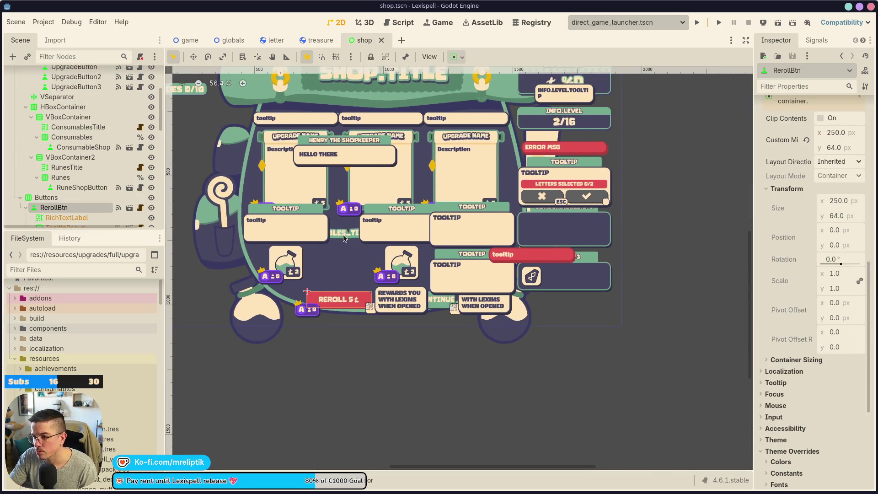
# Copy ConsumablesTitle from the shop scene into the treasure VBoxContainer, above the TextureRect.
pyautogui.click(342, 234)
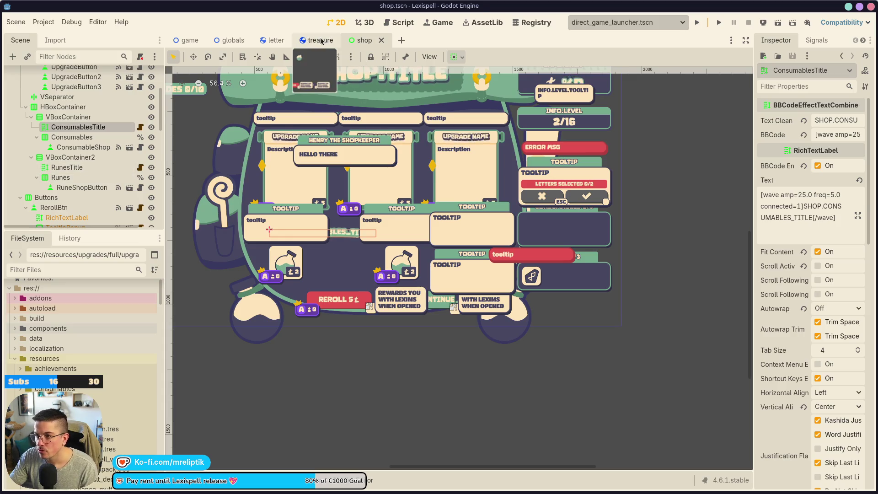
pyautogui.click(320, 40)
pyautogui.click(68, 201)
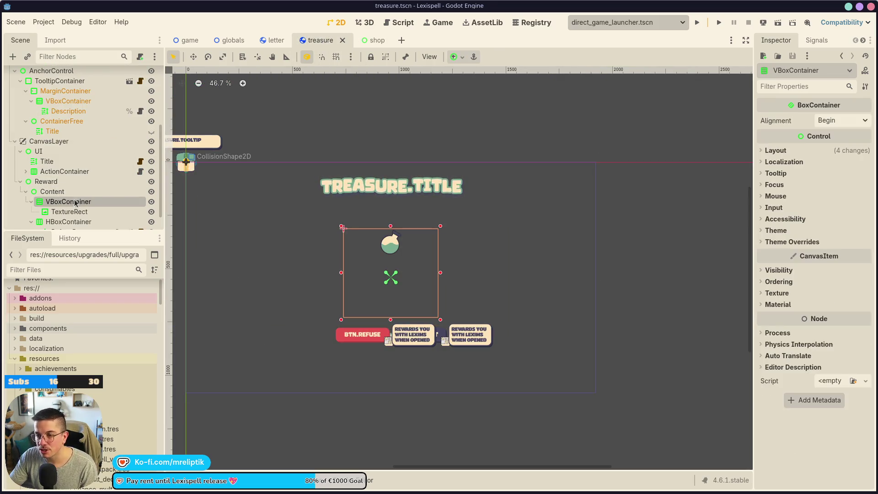
pyautogui.hotkey('ctrl', 'v')
pyautogui.moveTo(77, 220); pyautogui.dragTo(87, 206)
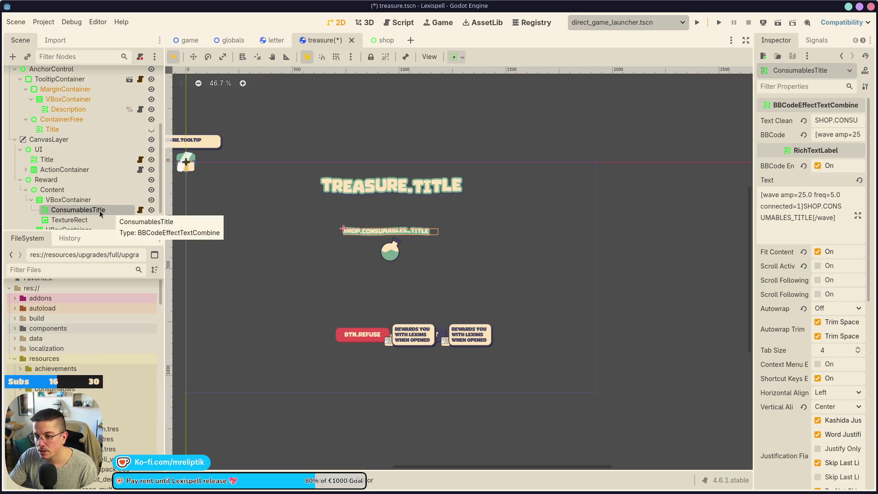
# Rename the pasted label to RewardName, save, and widen the Inspector dock.
pyautogui.doubleClick(86, 210)
pyautogui.moveTo(97, 210); pyautogui.dragTo(15, 210)
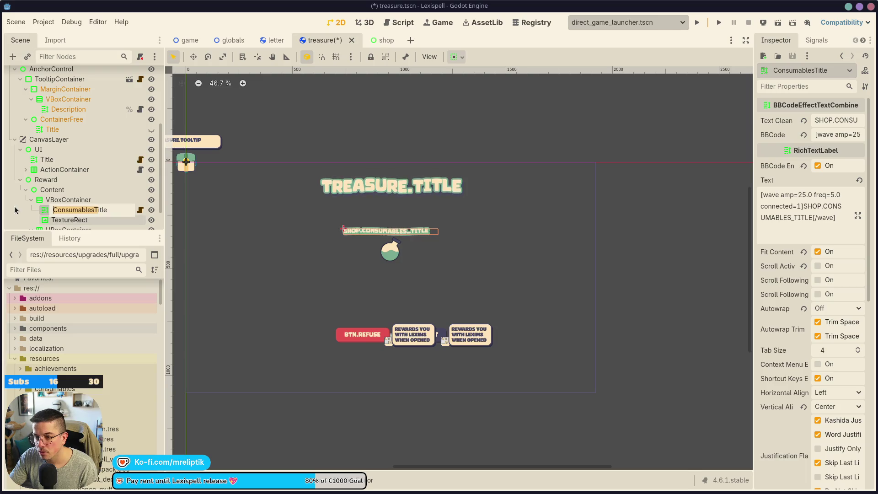
pyautogui.write('RewardTi')
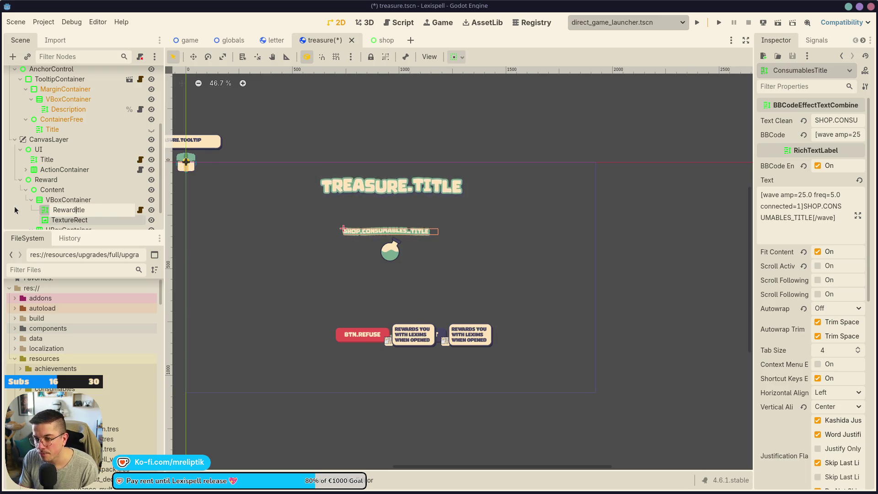
pyautogui.press('BackSpace')
pyautogui.press('BackSpace')
pyautogui.press('BackSpace')
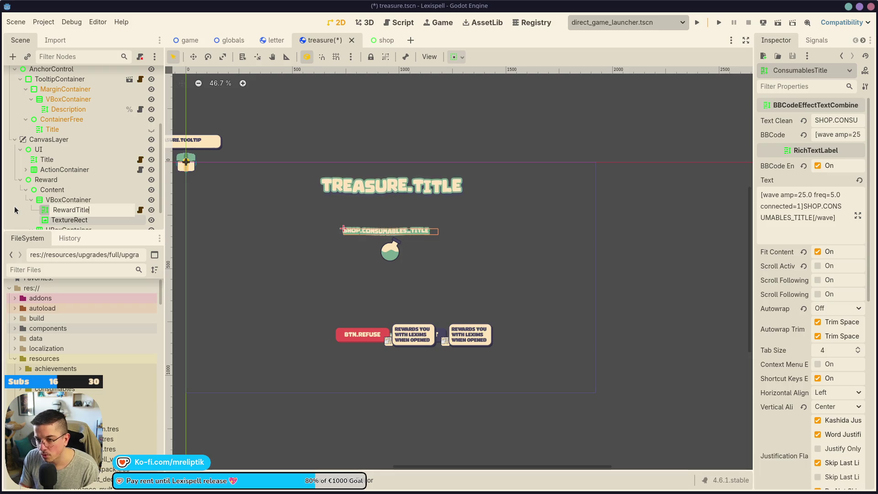
pyautogui.write('Name')
pyautogui.press('Return')
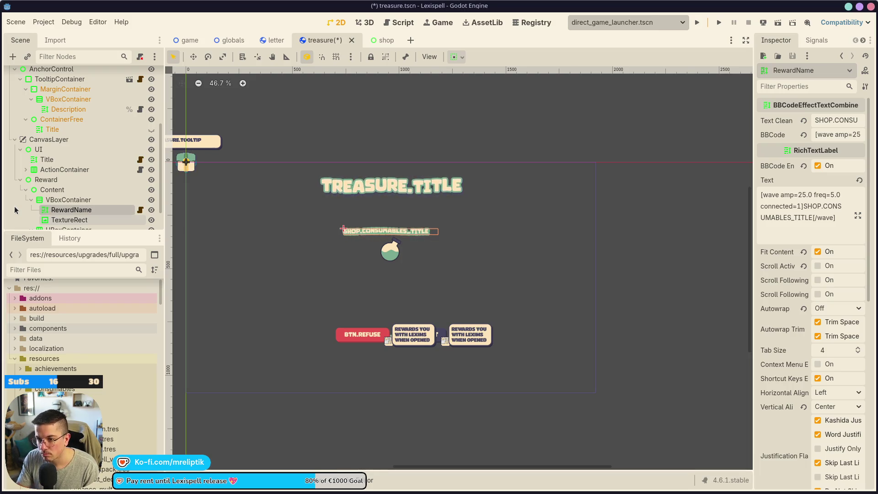
pyautogui.hotkey('ctrl', 's')
pyautogui.moveTo(752, 270); pyautogui.dragTo(631, 270)
pyautogui.hotkey('ctrl', 'a')
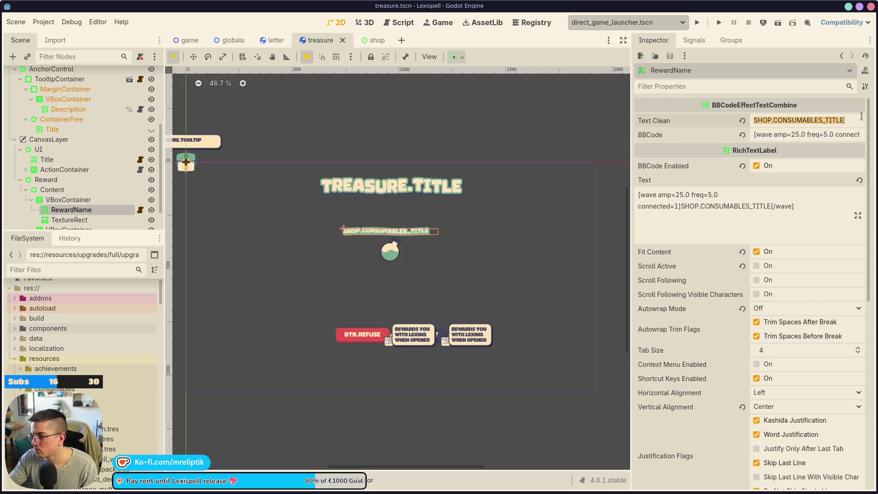
# Set RewardName's text to TREASURE.REWARD and centre it horizontally.
pyautogui.write('TREASURE.REWARD')
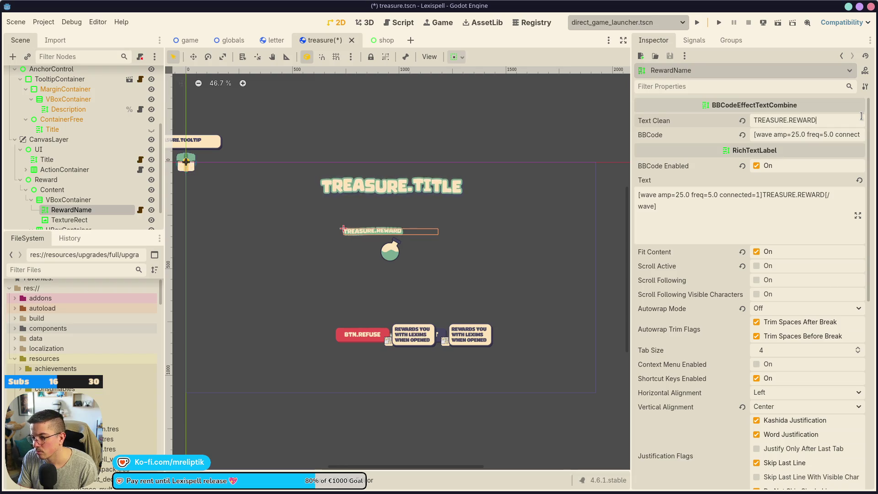
pyautogui.hotkey('ctrl', 's')
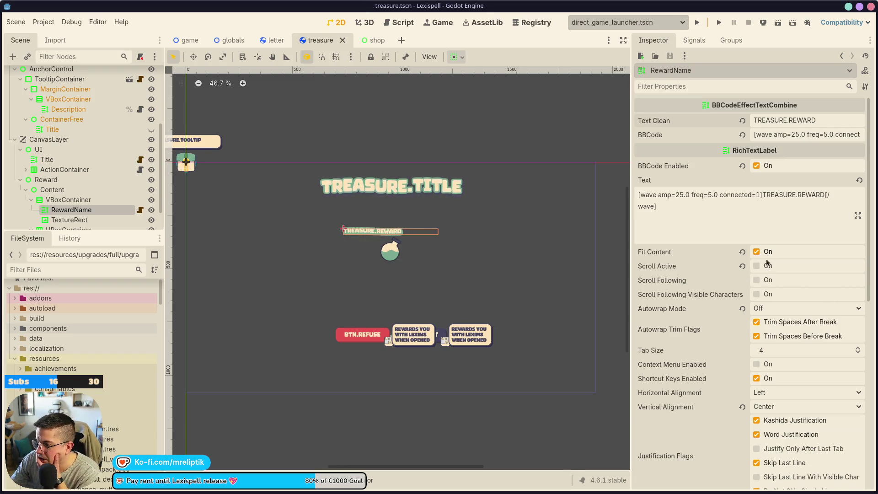
pyautogui.click(771, 407)
pyautogui.click(772, 394)
pyautogui.click(772, 393)
pyautogui.click(778, 418)
# Set the VBoxContainer's Theme Overrides > Constants > Separation to 20.
pyautogui.click(471, 229)
pyautogui.scroll(6, 470, 229)
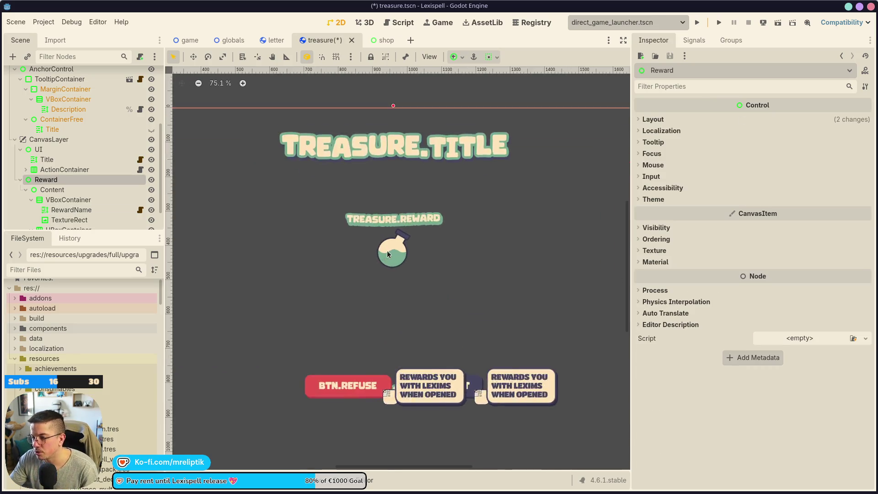
pyautogui.click(68, 199)
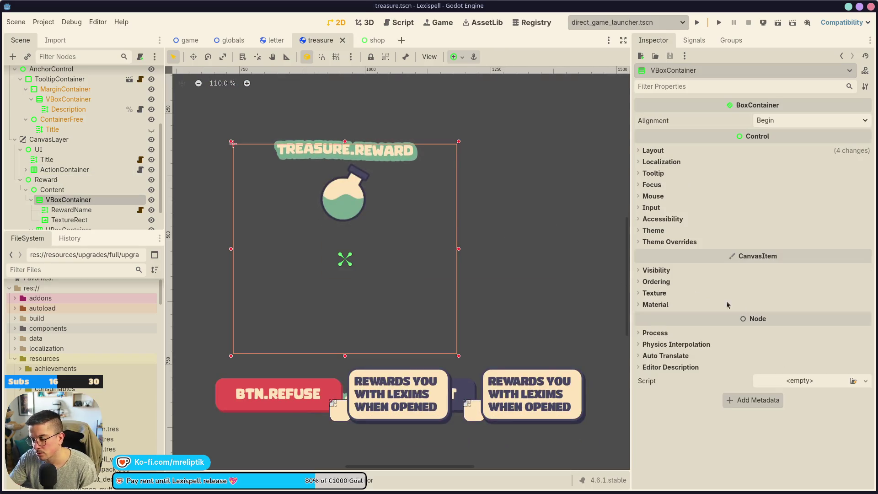
pyautogui.click(650, 244)
pyautogui.click(664, 252)
pyautogui.click(794, 262)
pyautogui.write('15')
pyautogui.press('Return')
pyautogui.hotkey('ctrl', 's')
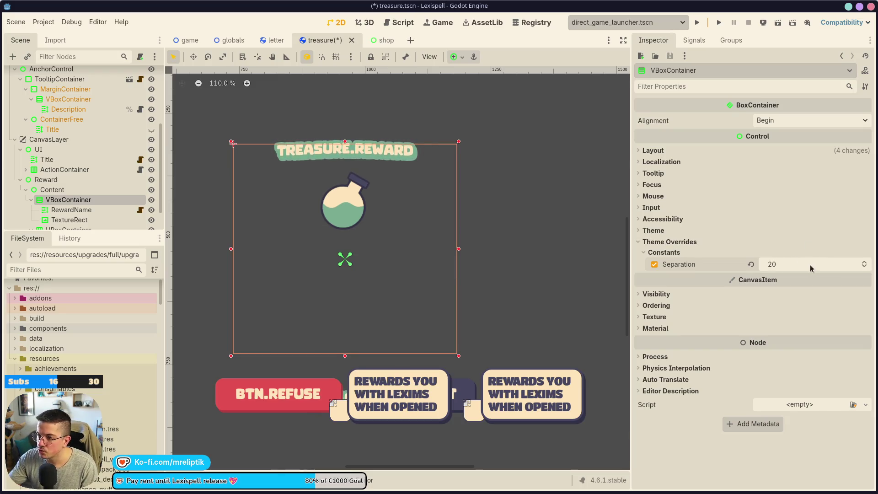
# Save and review the overlay, ending with the RewardName label selected.
pyautogui.click(336, 155)
pyautogui.hotkey('ctrl', 's')
pyautogui.scroll(-5, 336, 156)
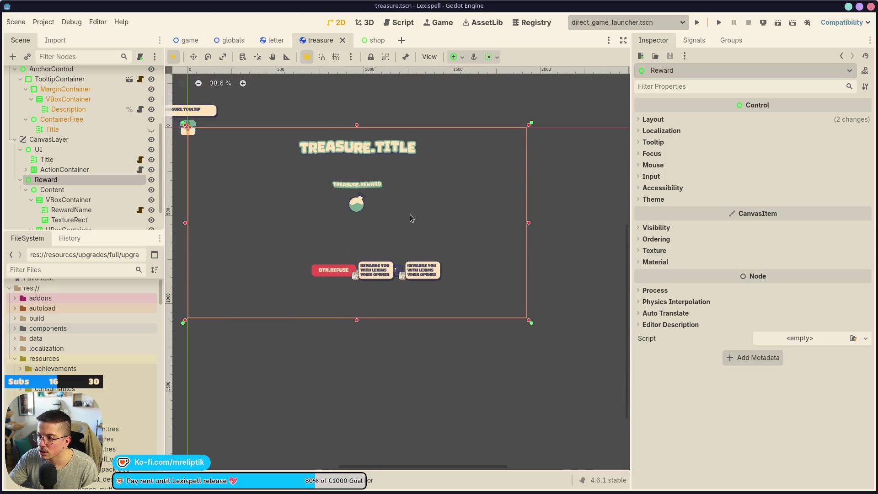
pyautogui.scroll(2, 368, 187)
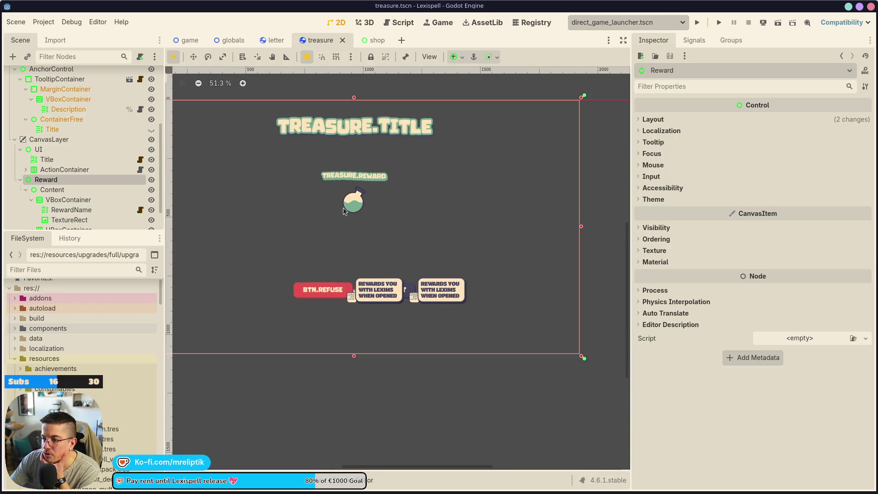
pyautogui.click(372, 197)
pyautogui.click(362, 220)
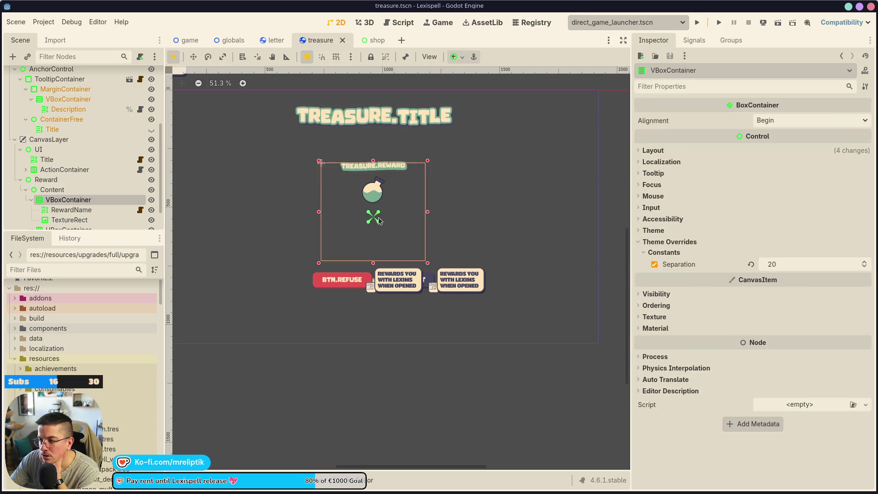
pyautogui.click(71, 209)
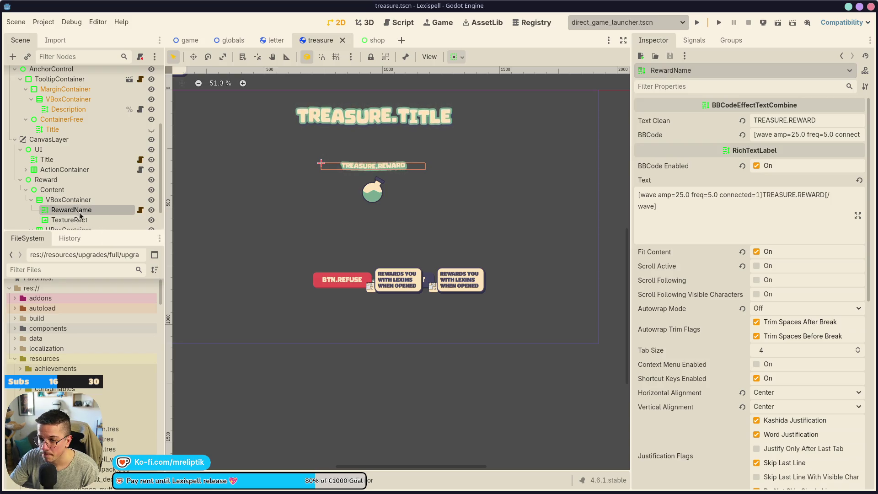
# Duplicate RewardName below the potion and rename the copy RewardDescription.
pyautogui.hotkey('ctrl', 'd')
pyautogui.hotkey('ctrl', 's')
pyautogui.moveTo(87, 187)
pyautogui.mouseDown()
pyautogui.moveTo(87, 196)
pyautogui.moveTo(78, 169)
pyautogui.moveTo(87, 191)
pyautogui.mouseUp()
pyautogui.doubleClick(85, 191)
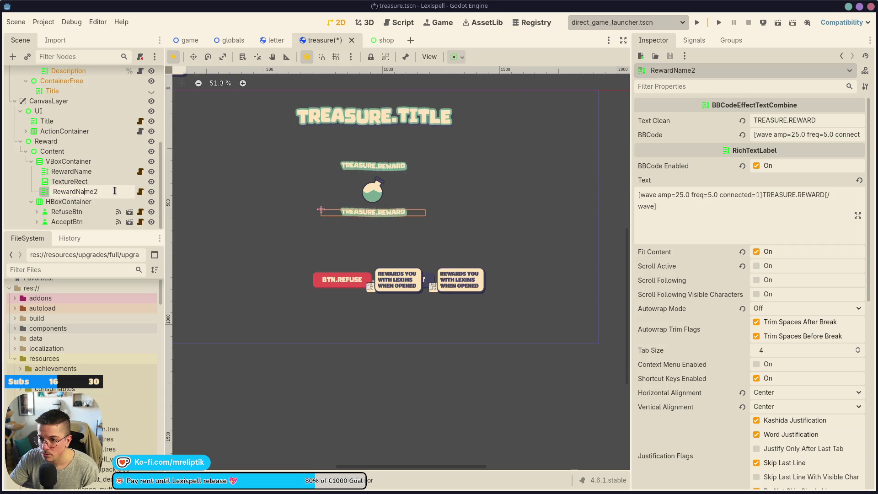
pyautogui.hotkey('ctrl', 'a')
pyautogui.press('BackSpace')
pyautogui.write('Rewa')
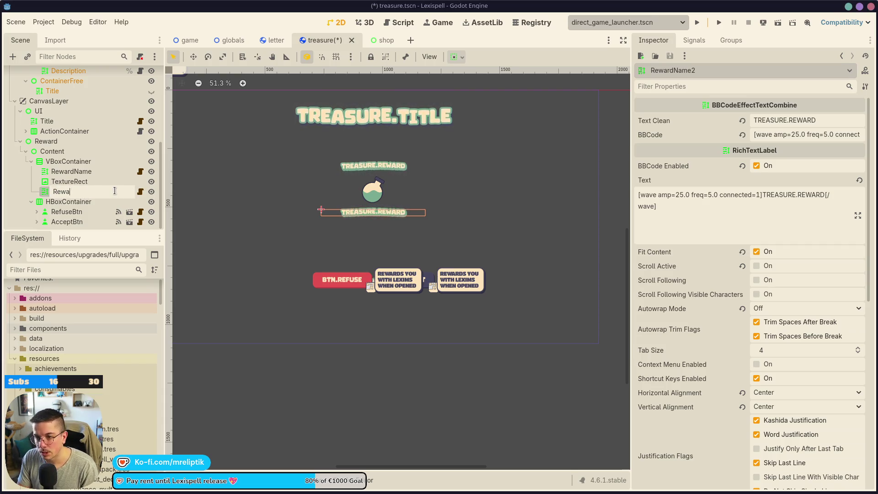
pyautogui.write('rdDEscription')
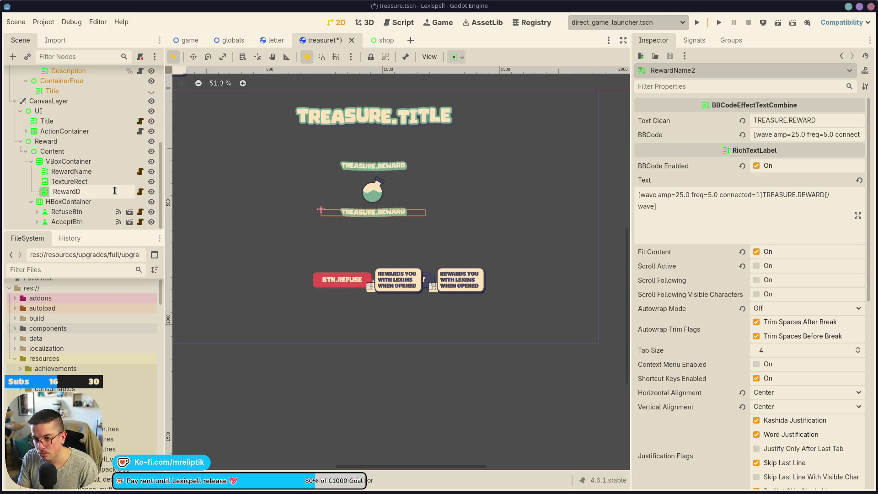
pyautogui.press('Return')
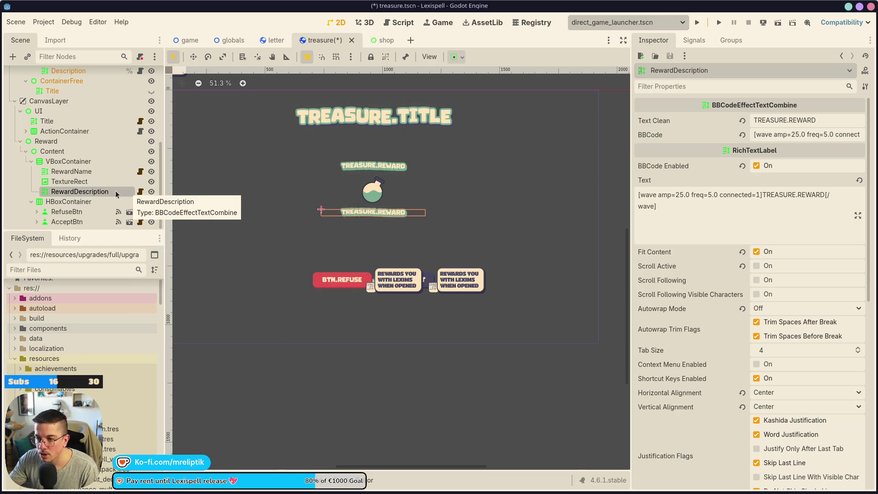
# Detach the script from RewardDescription and save the scene.
pyautogui.rightClick(115, 190)
pyautogui.click(151, 313)
pyautogui.hotkey('ctrl', 's')
pyautogui.click(755, 181)
pyautogui.hotkey('ctrl', 'a')
pyautogui.write('TE')
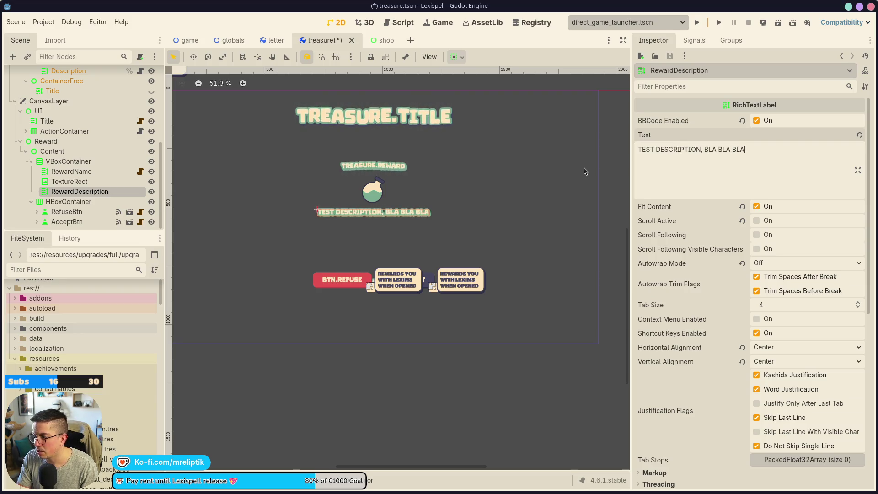
pyautogui.hotkey('ctrl', 'z')
# Set RewardDescription's Autowrap Mode to Word (Smart) and Horizontal Alignment to Left.
pyautogui.click(802, 263)
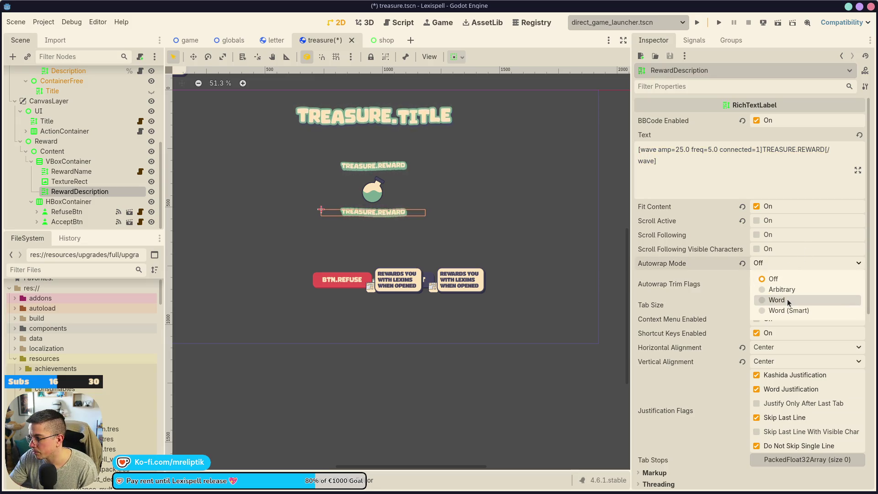
pyautogui.click(785, 311)
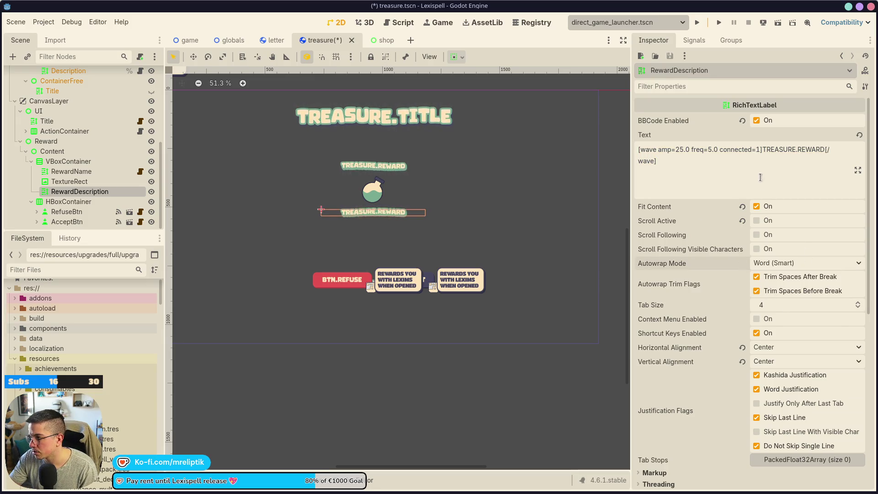
pyautogui.click(773, 352)
pyautogui.click(774, 362)
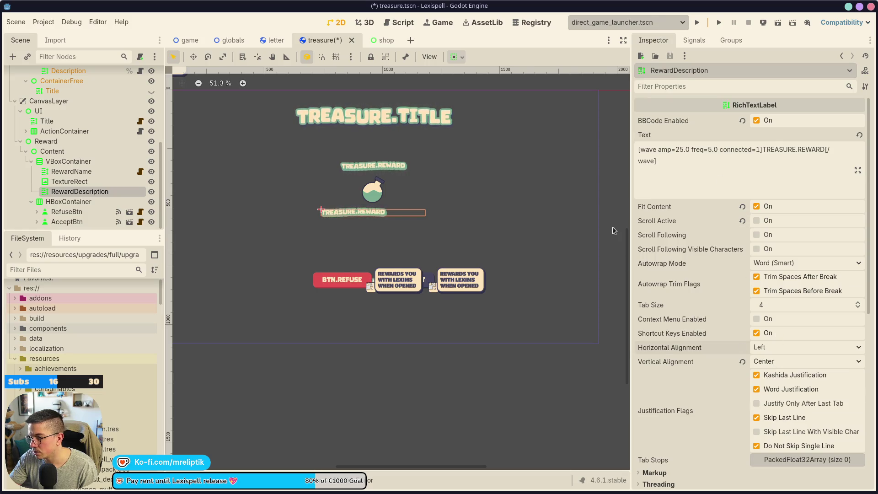
# Clear RewardDescription's text to empty and close the stray file manager window.
pyautogui.tripleClick(722, 169)
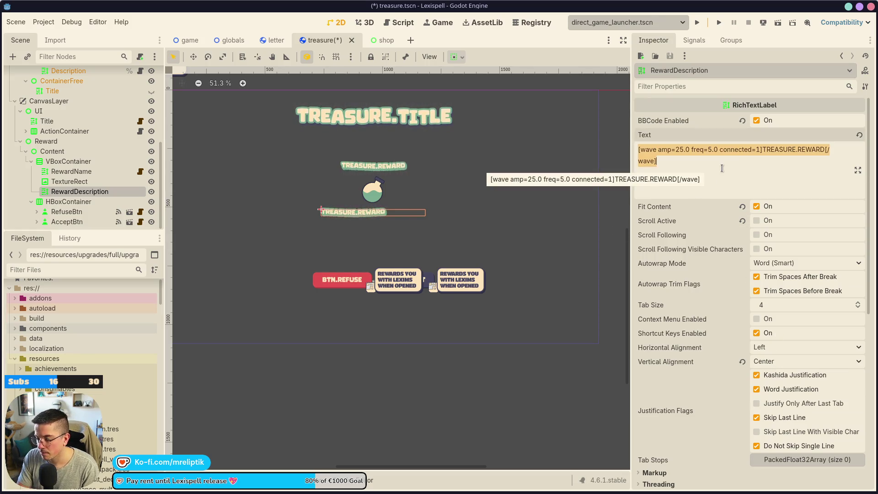
pyautogui.write('TEs')
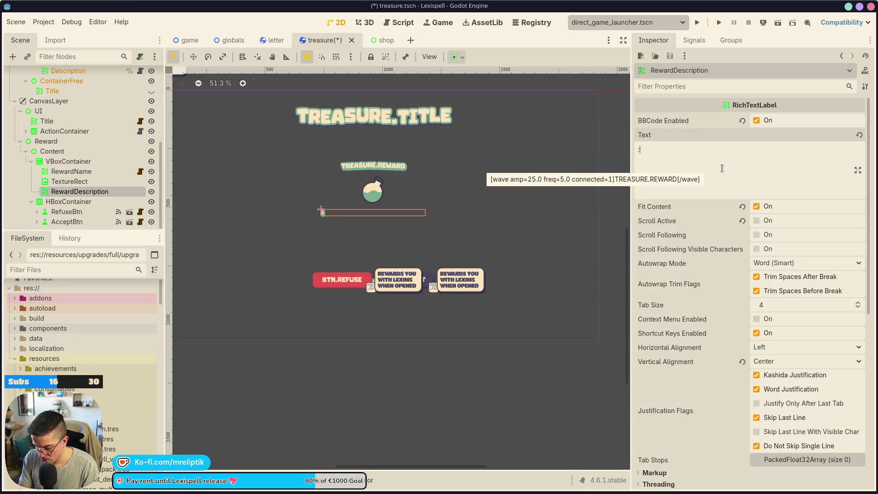
pyautogui.press('BackSpace')
pyautogui.press('BackSpace')
pyautogui.press('BackSpace')
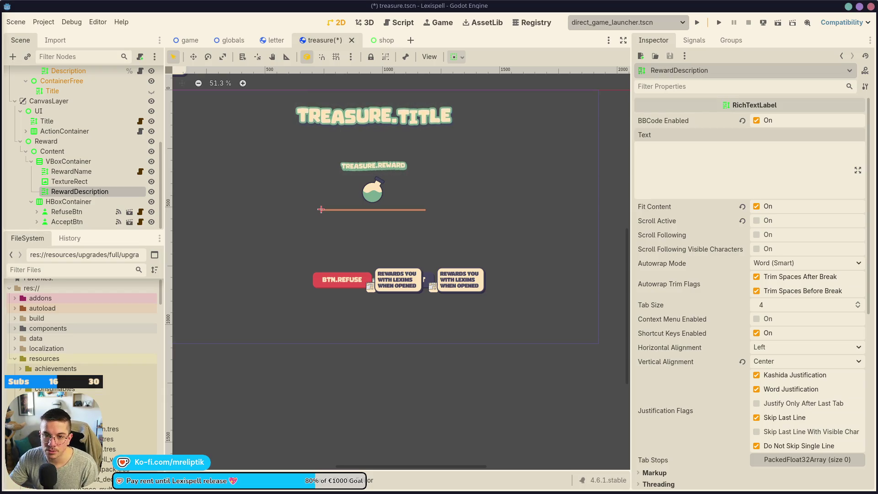
pyautogui.click(128, 482)
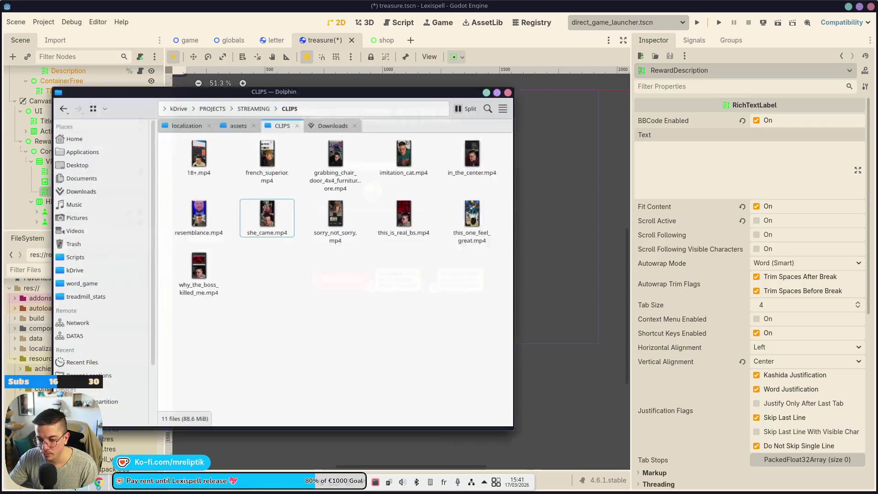
pyautogui.hotkey('alt', 'F4')
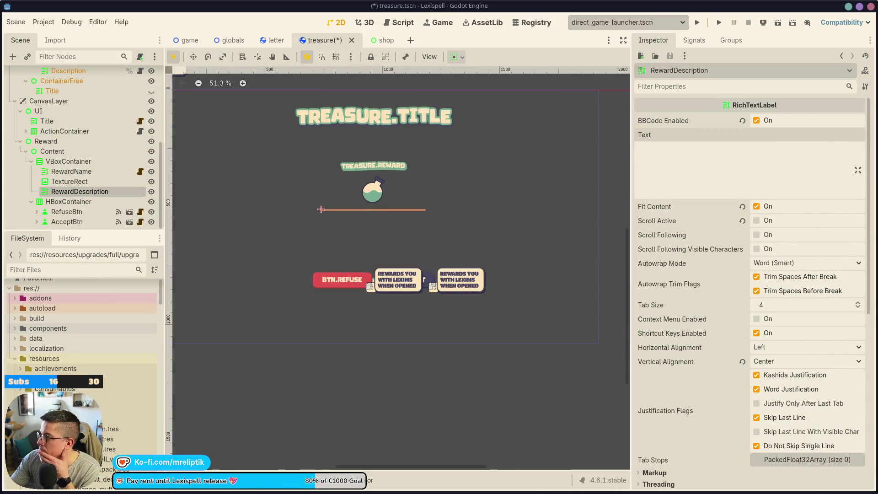
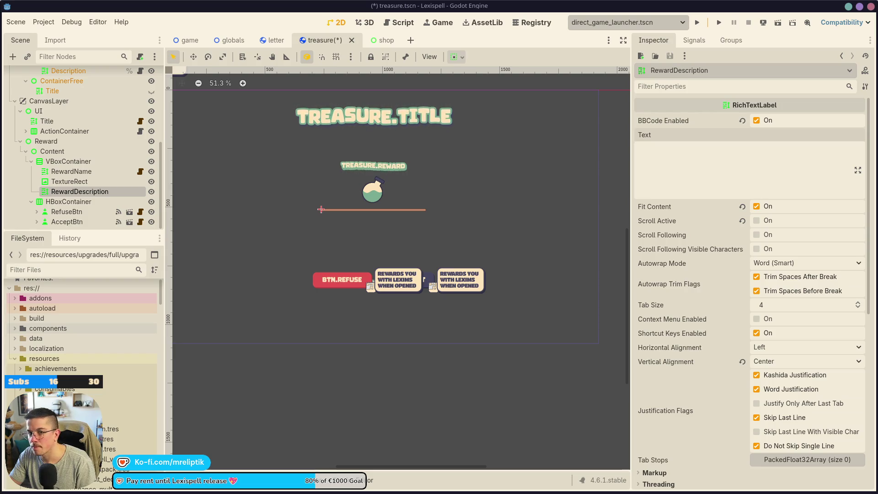
# In VS Code, open base.yml and start a new line after the :gdtween snippet on line 97.
pyautogui.moveTo(294, 493)
pyautogui.click(164, 488)
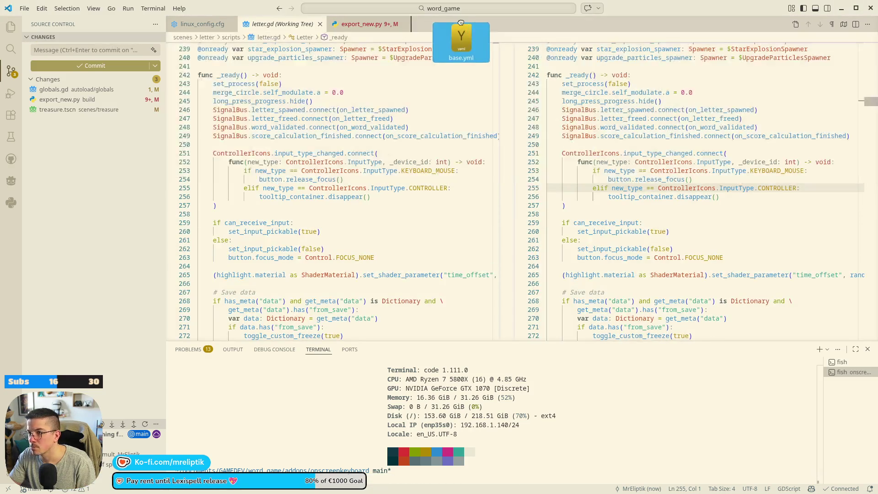
pyautogui.click(457, 24)
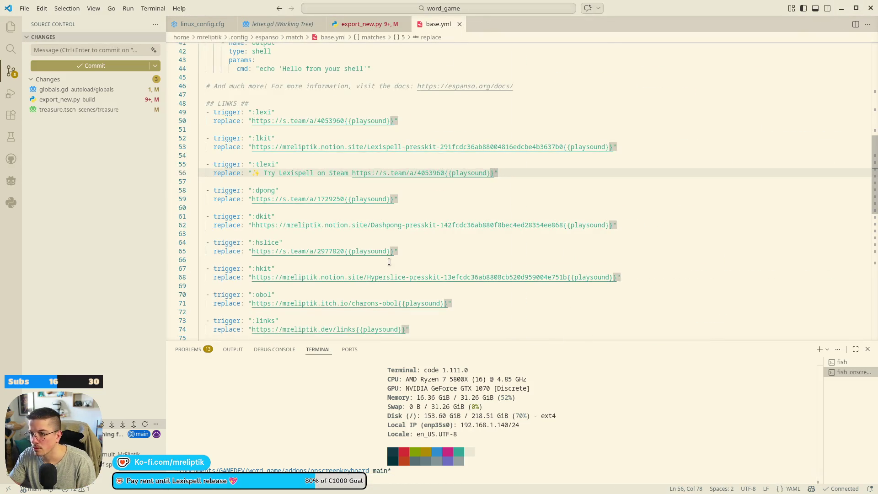
pyautogui.scroll(-10, 250, 266)
pyautogui.click(233, 276)
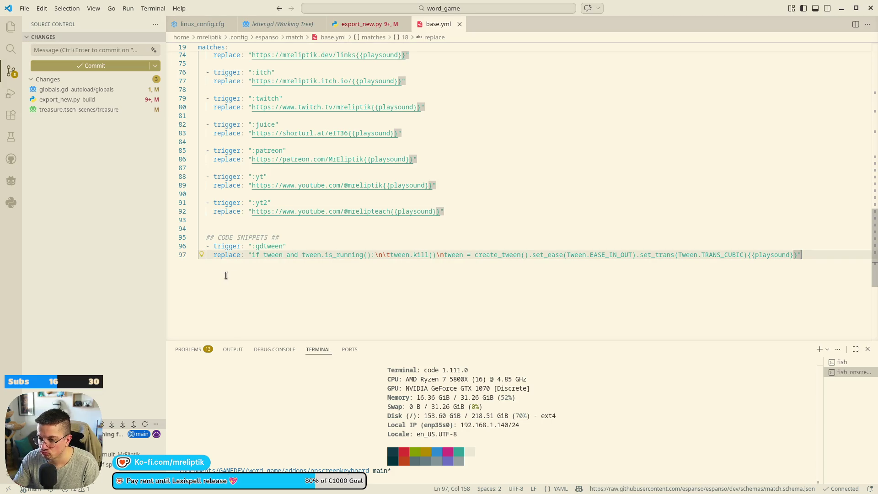
pyautogui.press('Return')
pyautogui.press('Return')
# Add a ':lorem' trigger whose replace line holds the pasted Lorem Ipsum paragraph.
pyautogui.write('- trigger: "')
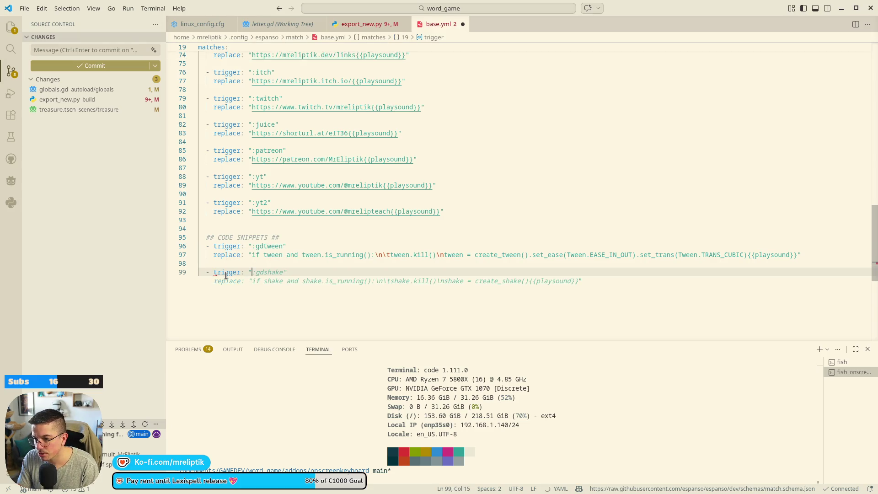
pyautogui.write(':lorem"')
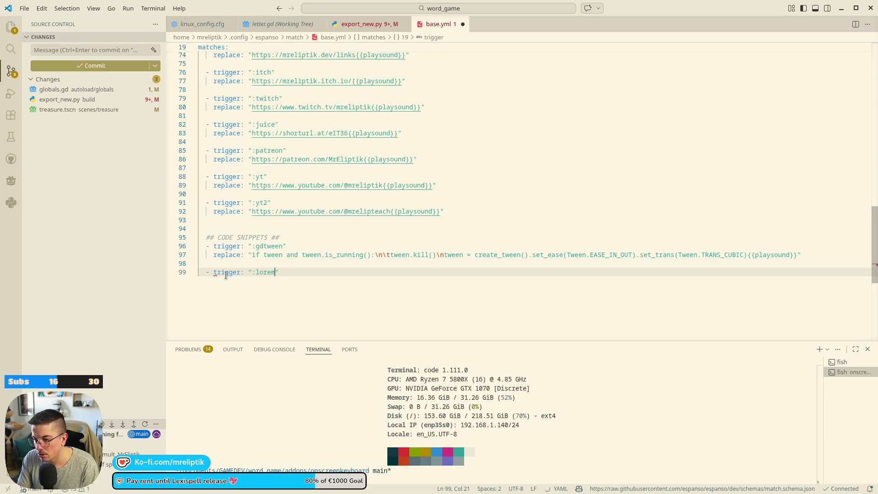
pyautogui.press('Return')
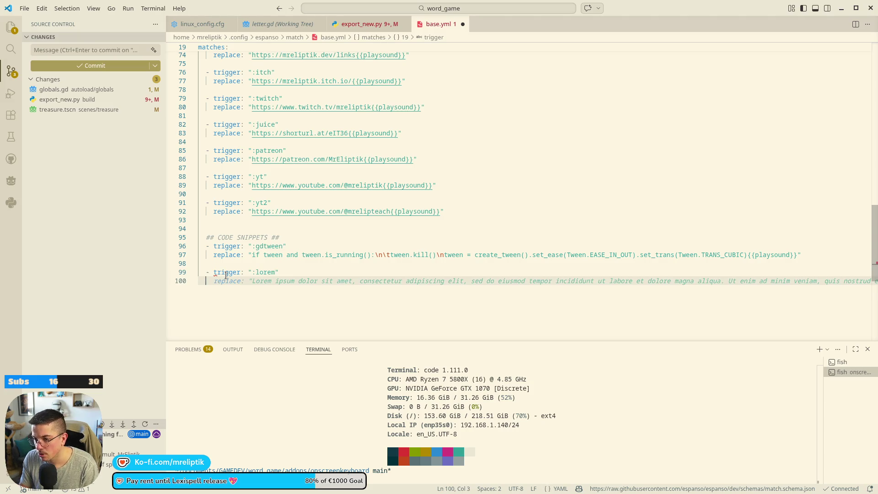
pyautogui.write('replace!')
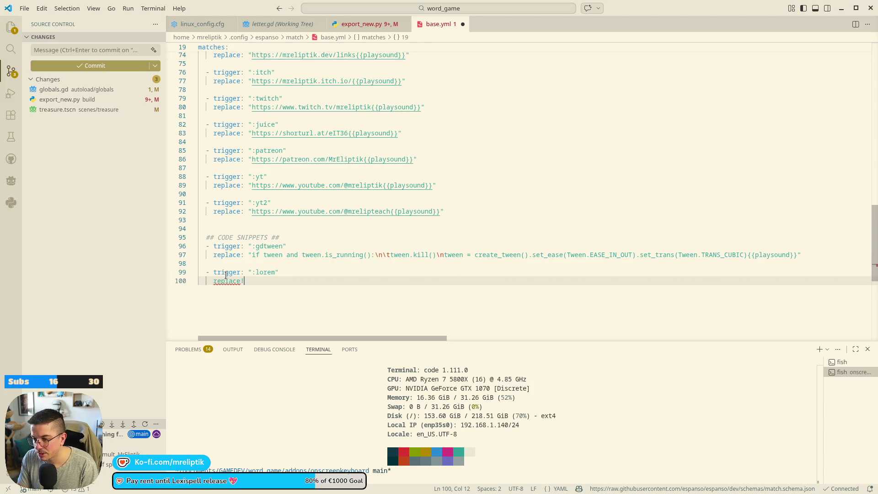
pyautogui.press('BackSpace')
pyautogui.press('BackSpace')
pyautogui.write('"')
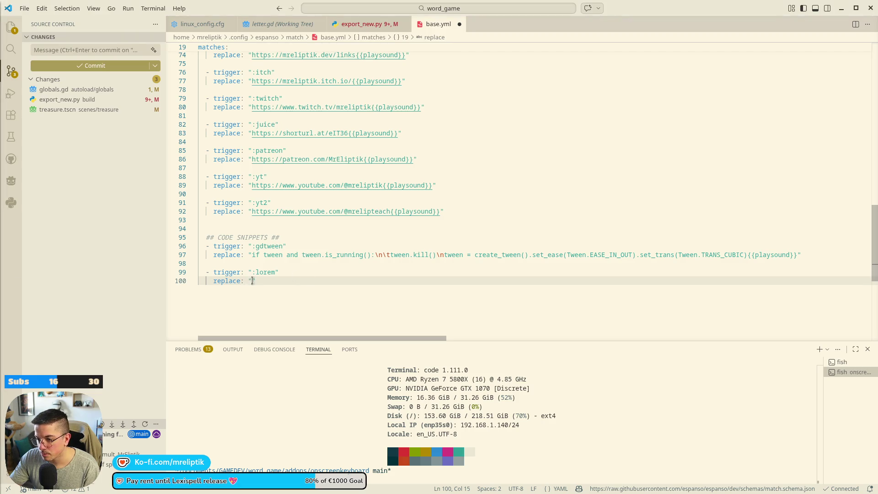
pyautogui.hotkey('ctrl', 'v')
# Append {{playsound}}, copied from line 97, to the end of the Lorem Ipsum text.
pyautogui.moveTo(694, 340); pyautogui.dragTo(234, 341)
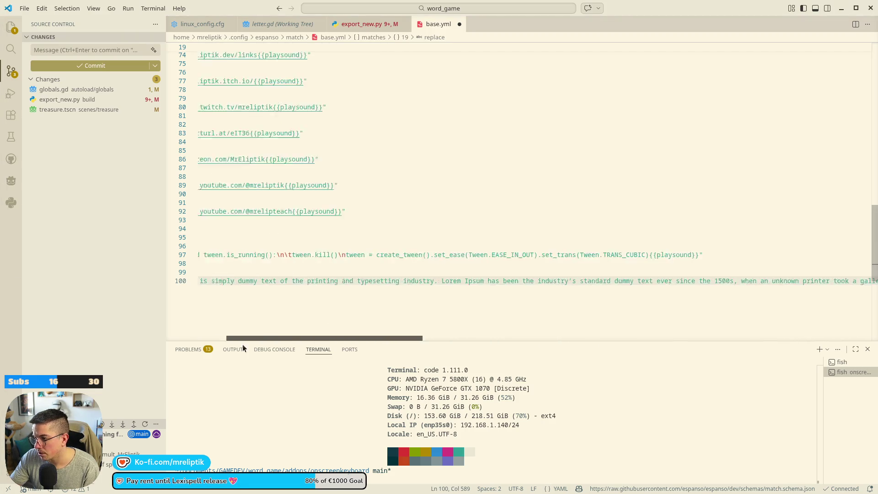
pyautogui.click(750, 264)
pyautogui.moveTo(749, 256); pyautogui.dragTo(758, 255)
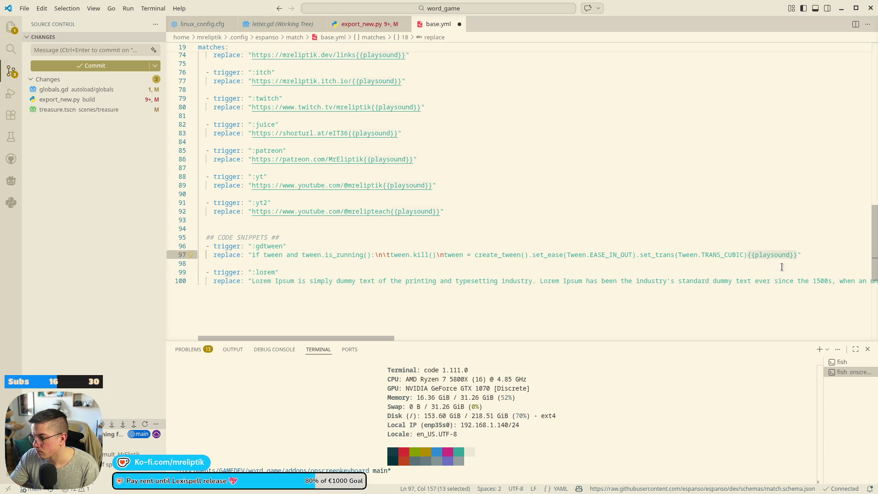
pyautogui.hscroll(15, 426, 306)
pyautogui.hscroll(10, 520, 300)
pyautogui.click(801, 281)
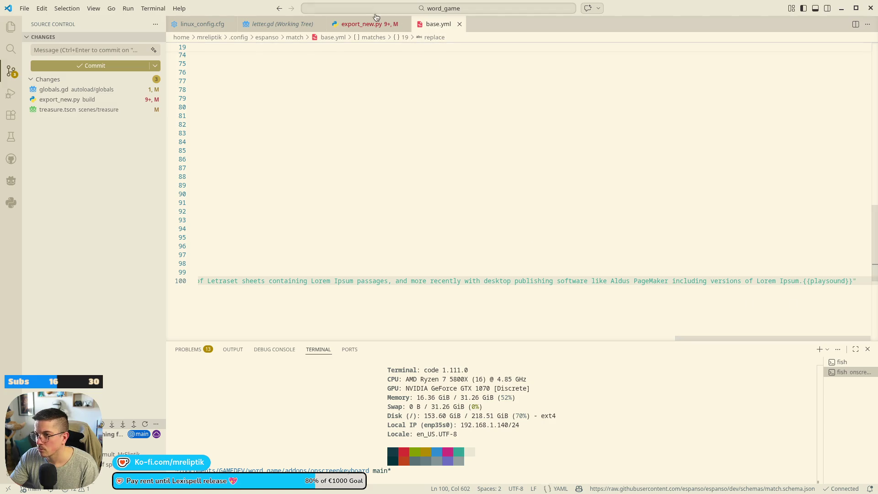
pyautogui.click(841, 8)
# Fill RewardDescription's Text with the Lorem Ipsum paragraph, trimmed to end at 'industry.'.
pyautogui.click(719, 158)
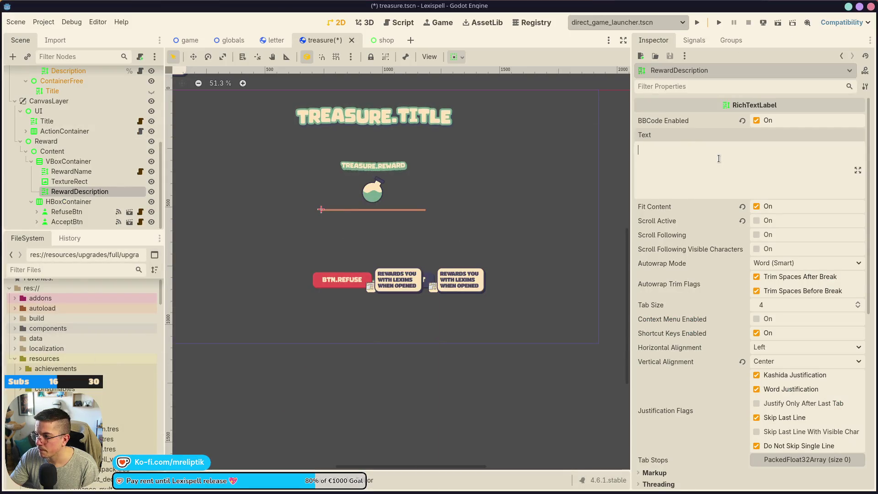
pyautogui.write("Lorem Ipsum is simply dummy text of the printing and typesetting industry. Lorem Ipsum has been the industry's standard dummy text ever since the 1500s, when an unknown printer took a galley of type and scrambled it to make a type specimen book. It has survived not only five centuries, but also the leap into electronic typesetting, remaining essentially unchanged. It was popularised in the 1960s with the release of Letraset sheets containing Lorem Ipsum passages, and more recently with desktop publishing software like Aldus PageMaker including versions of Lorem Ipsum.")
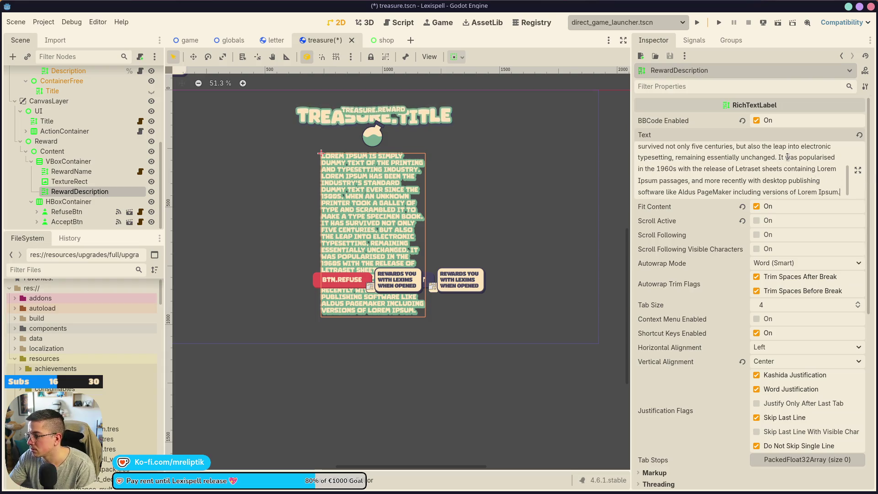
pyautogui.hotkey('ctrl', 'shift', 'End')
pyautogui.press('Delete')
pyautogui.scroll(3, 756, 189)
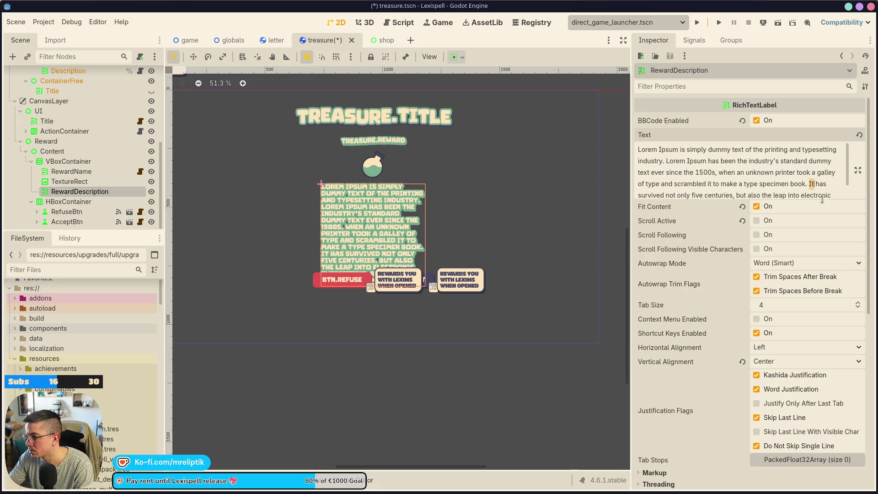
pyautogui.hotkey('ctrl', 'shift', 'End')
pyautogui.press('Delete')
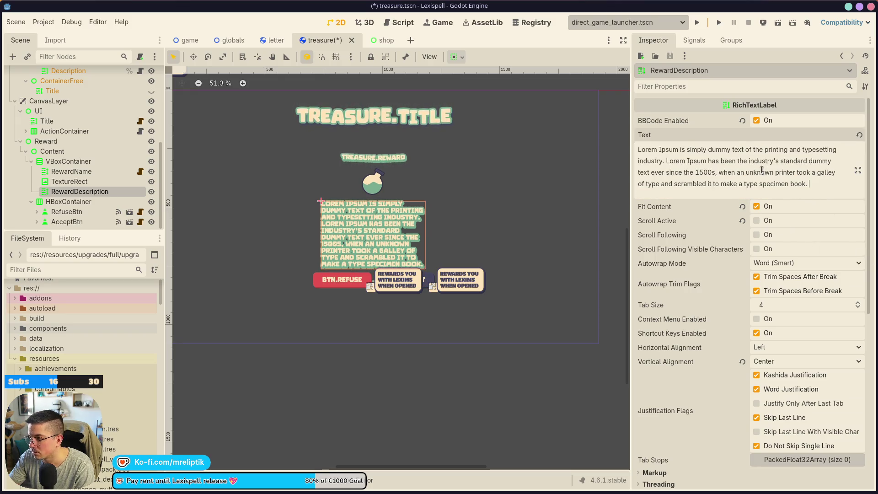
pyautogui.click(665, 161)
pyautogui.hotkey('ctrl', 'shift', 'End')
pyautogui.press('Delete')
pyautogui.scroll(3, 370, 227)
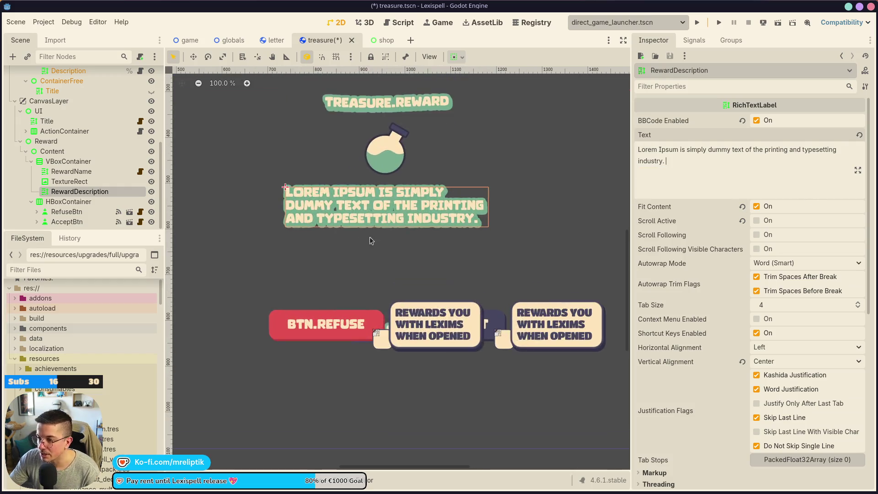
pyautogui.scroll(-4, 307, 318)
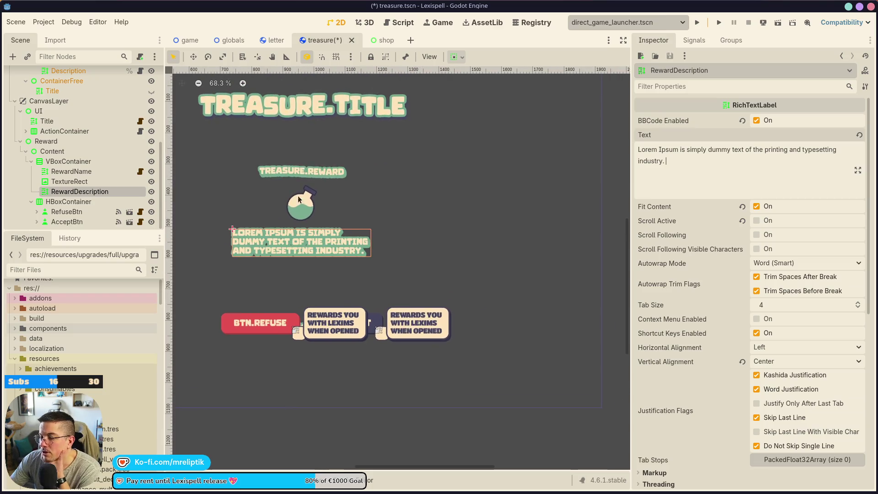
# Review RewardDescription's Mouse and font size override settings, then select the Content node.
pyautogui.click(362, 212)
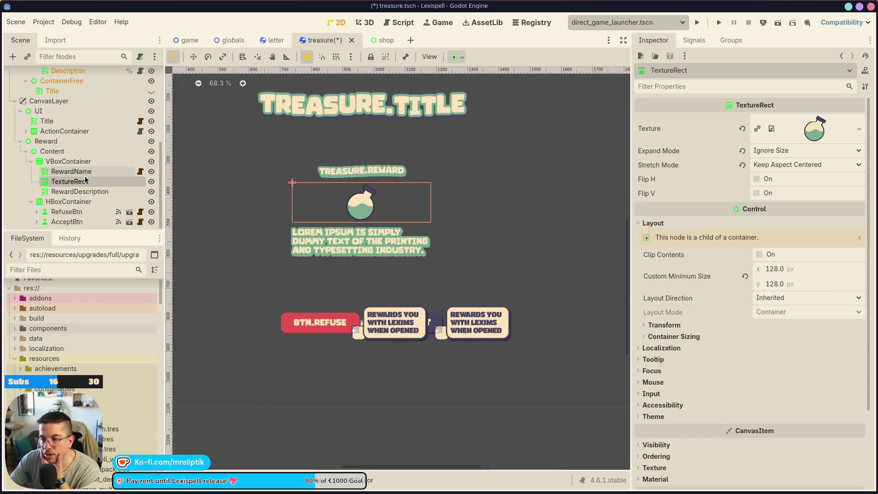
pyautogui.click(370, 254)
pyautogui.scroll(-10, 737, 295)
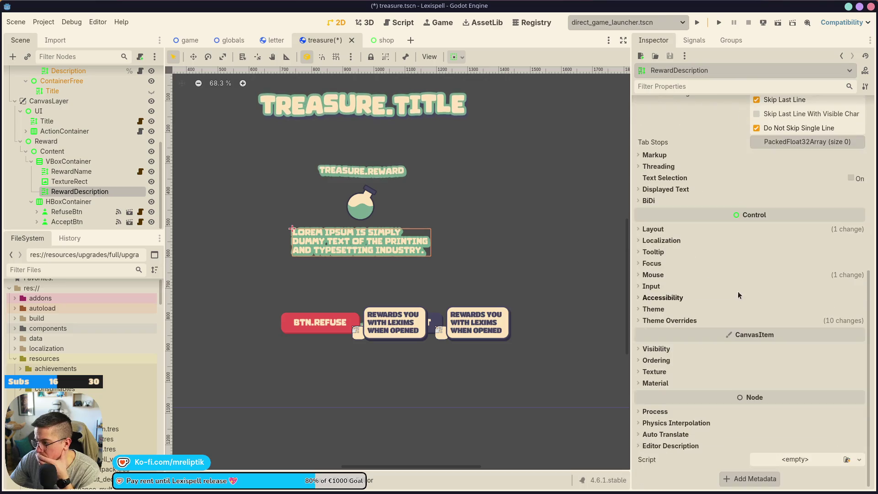
pyautogui.click(653, 274)
pyautogui.click(654, 276)
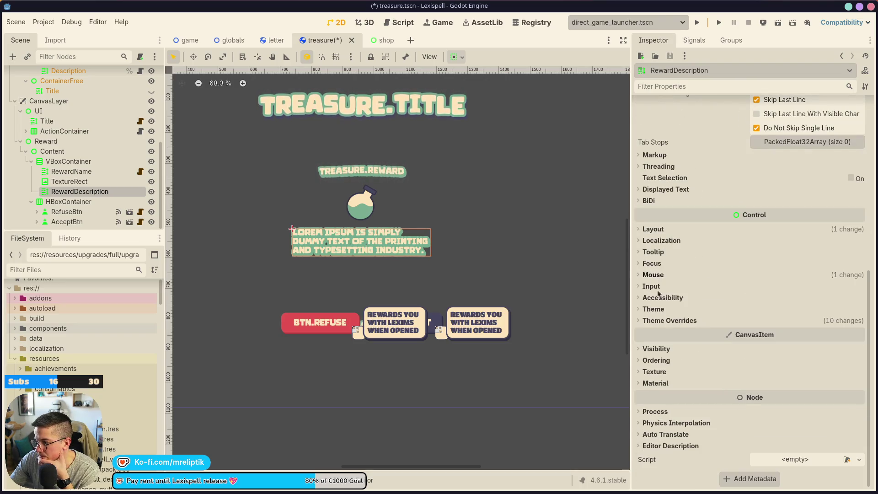
pyautogui.click(652, 321)
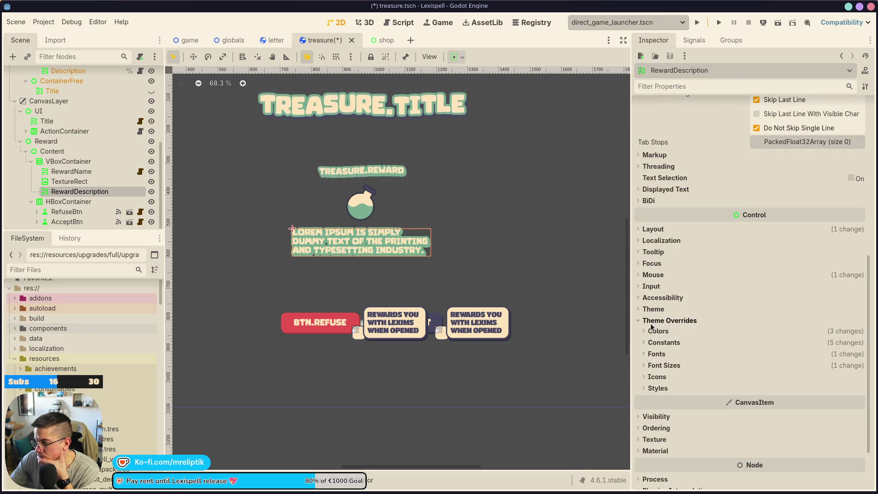
pyautogui.click(655, 365)
pyautogui.click(648, 366)
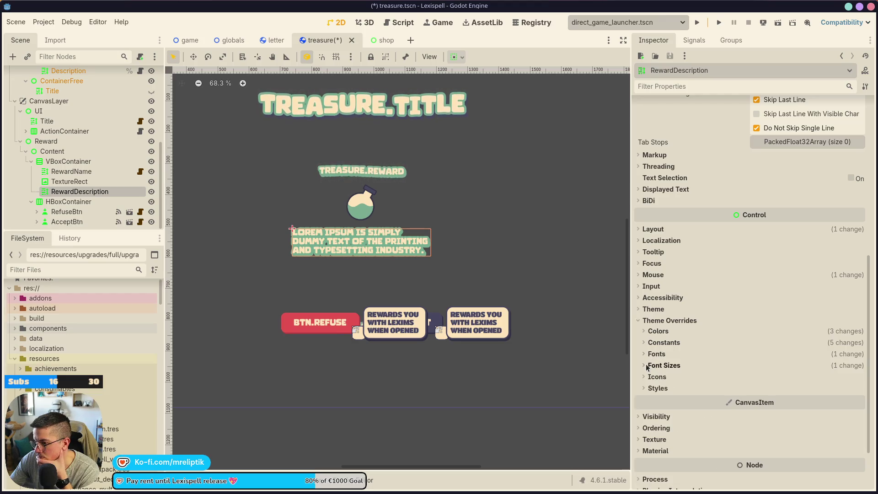
pyautogui.click(82, 151)
pyautogui.rightClick(101, 152)
# Add a Panel child under Content and give it the Full Rect anchor preset.
pyautogui.press('Escape')
pyautogui.hotkey('ctrl', 'a')
pyautogui.write('panel')
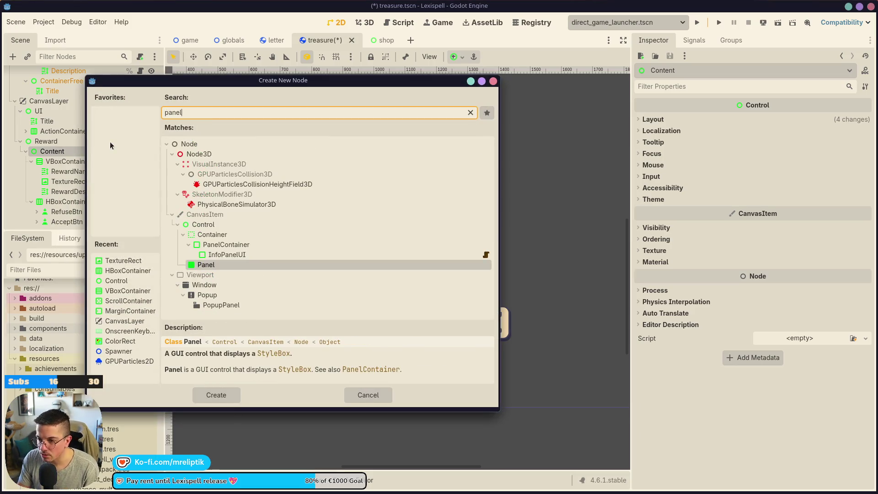
pyautogui.press('Return')
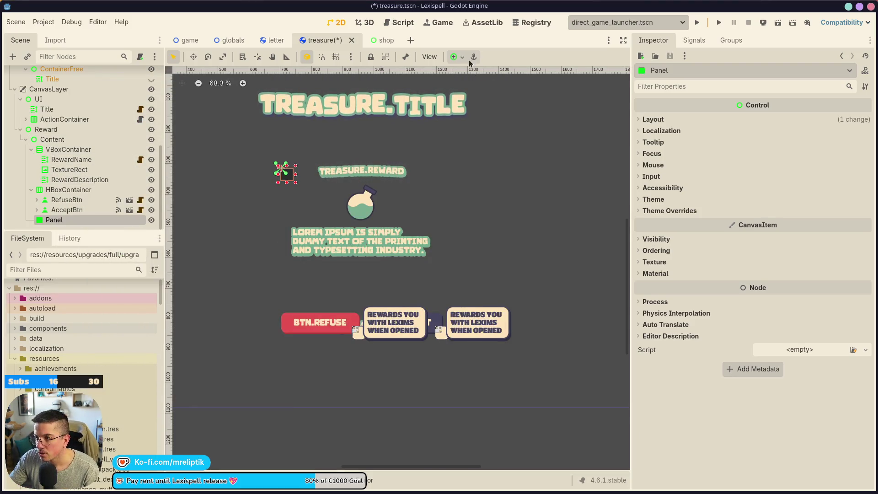
pyautogui.click(457, 60)
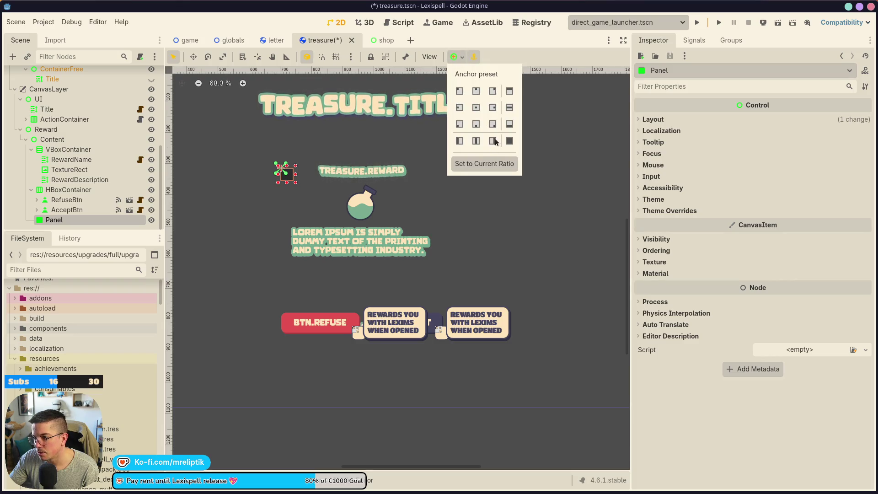
pyautogui.click(509, 141)
pyautogui.click(386, 200)
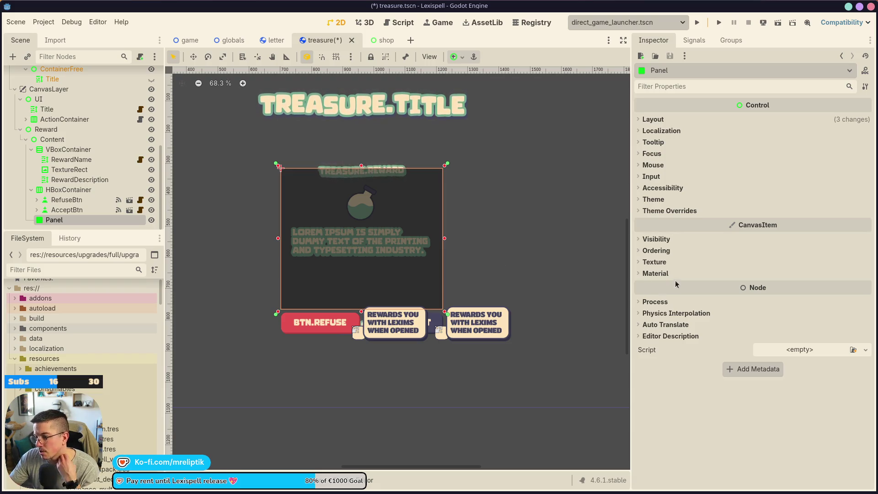
# Move the Panel above VBoxContainer so it is Content's first child.
pyautogui.click(653, 212)
pyautogui.click(651, 222)
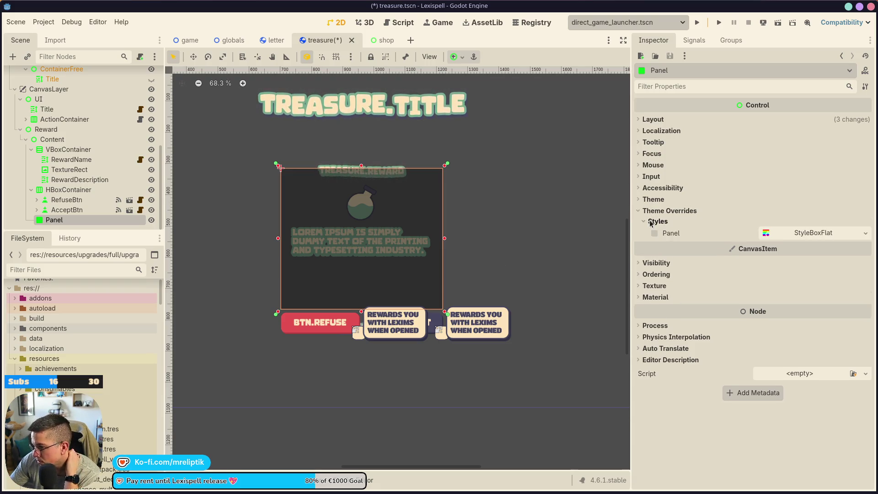
pyautogui.click(651, 222)
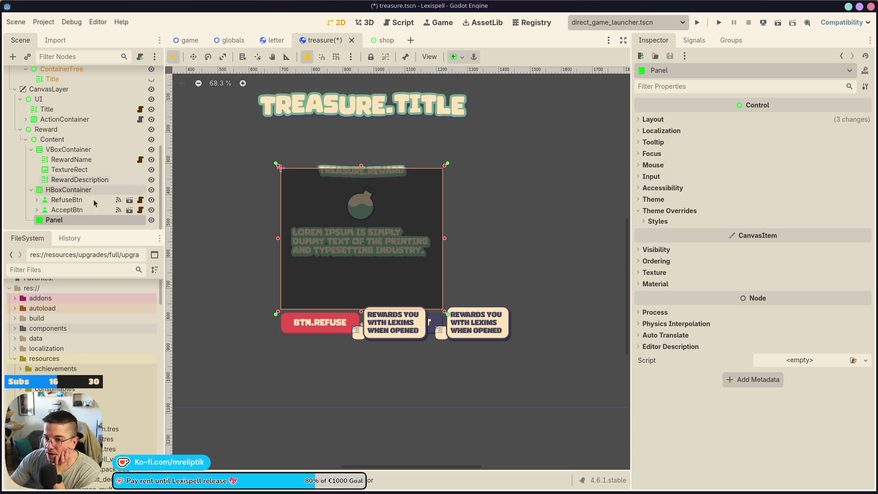
pyautogui.moveTo(54, 219); pyautogui.dragTo(66, 146)
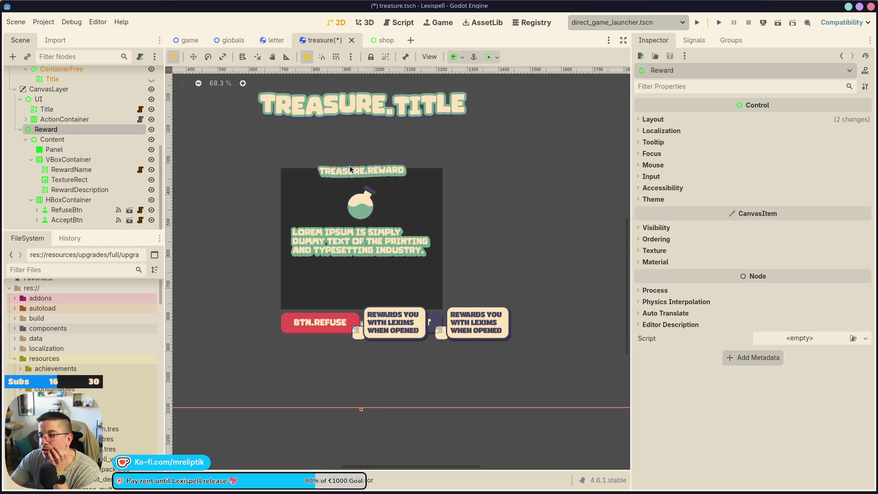
# Add a MarginContainer under Content and place it directly below the Panel.
pyautogui.click(350, 168)
pyautogui.click(63, 161)
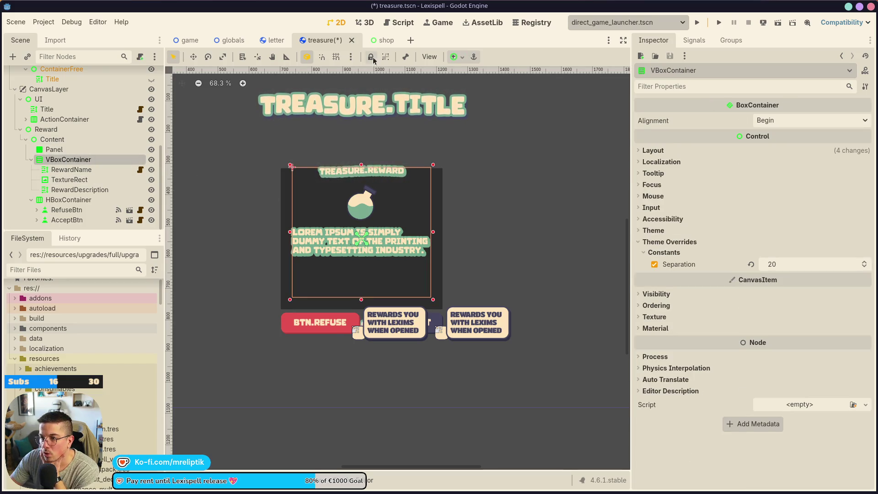
pyautogui.click(458, 58)
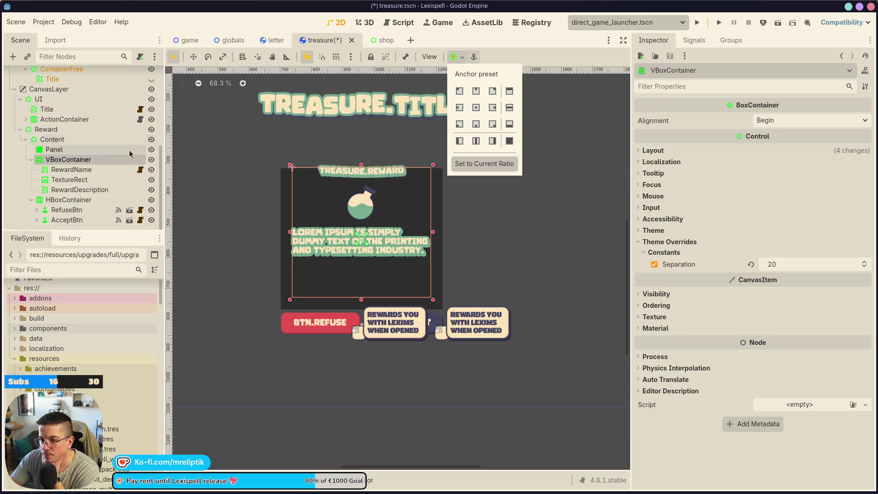
pyautogui.rightClick(47, 138)
pyautogui.click(89, 145)
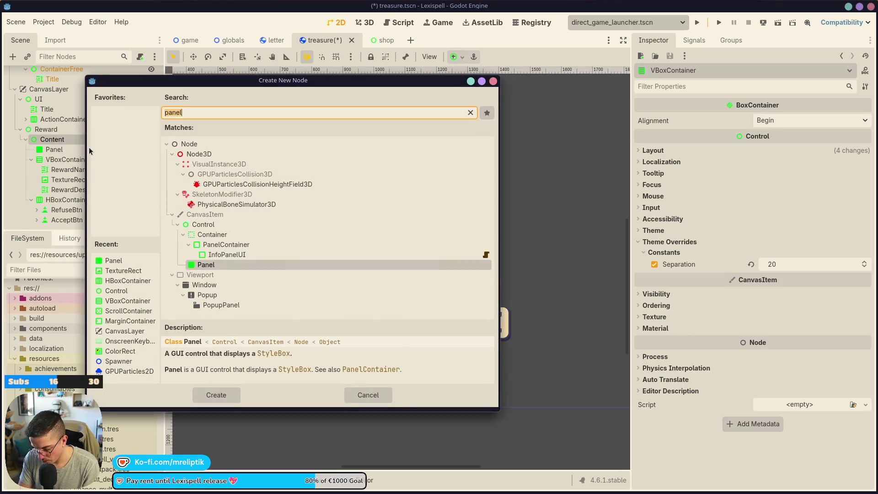
pyautogui.write('margin')
pyautogui.press('Return')
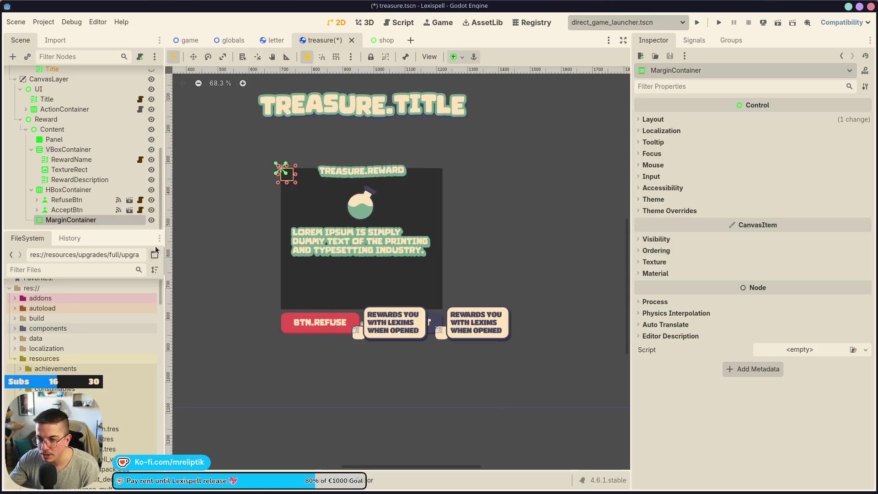
pyautogui.moveTo(80, 221); pyautogui.dragTo(67, 145)
# Give the MarginContainer the Full Rect preset and nest the VBoxContainer inside it.
pyautogui.click(67, 142)
pyautogui.click(68, 151)
pyautogui.click(455, 57)
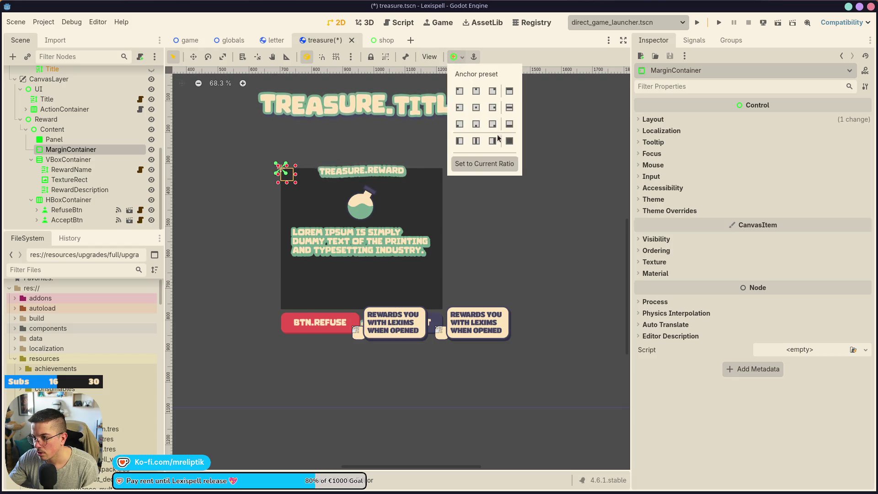
pyautogui.click(509, 141)
pyautogui.click(64, 160)
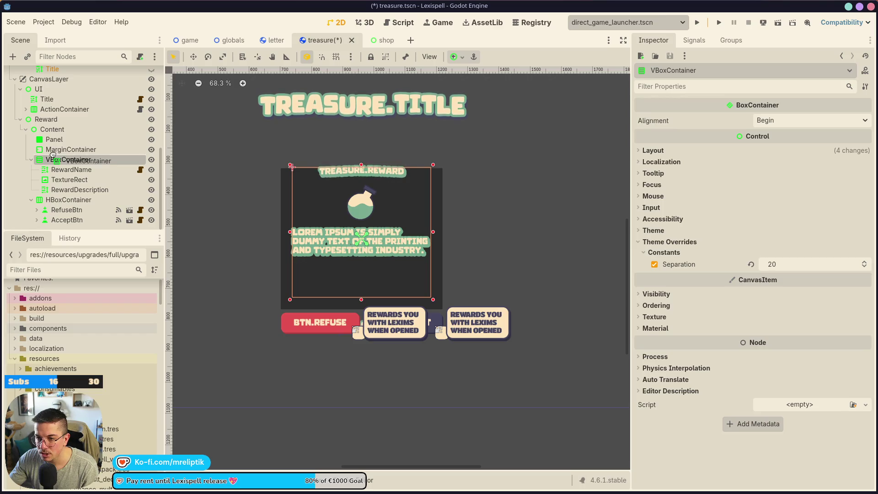
pyautogui.moveTo(55, 152); pyautogui.dragTo(58, 149)
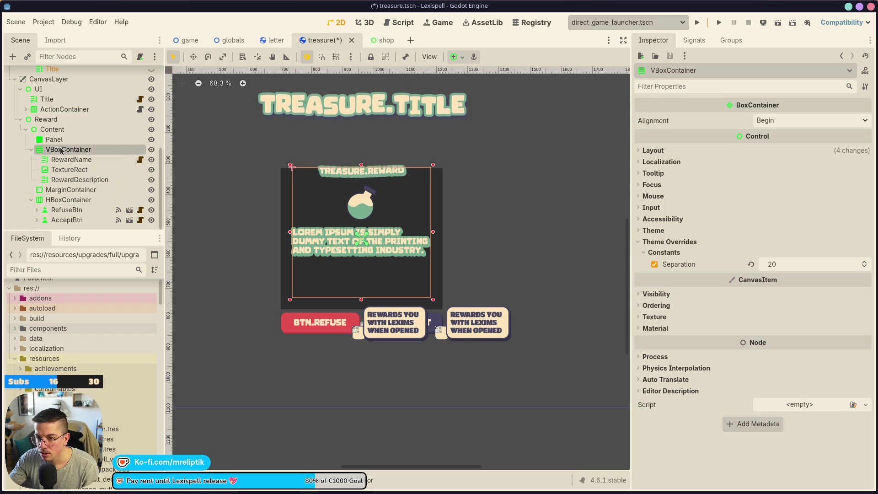
pyautogui.moveTo(65, 189); pyautogui.dragTo(66, 189)
pyautogui.click(71, 149)
pyautogui.click(669, 210)
pyautogui.click(664, 222)
# Set the MarginContainer's left, top, right and bottom margin overrides to 15.
pyautogui.click(778, 233)
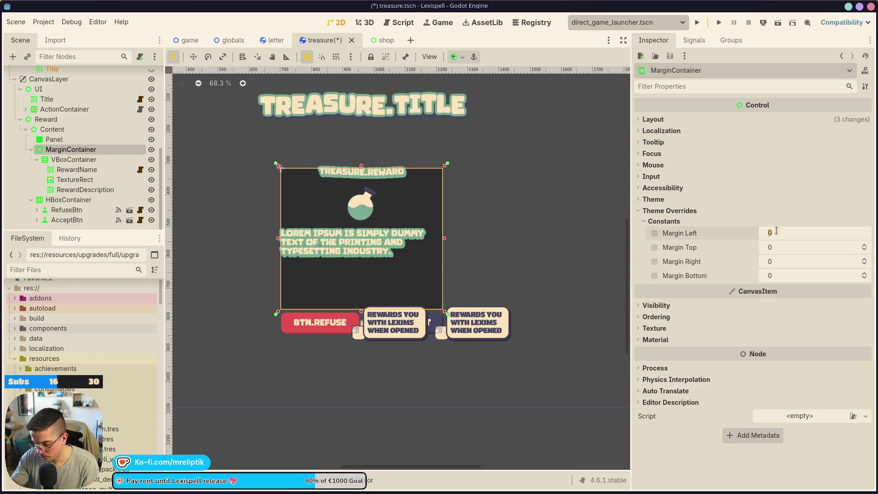
pyautogui.write('10')
pyautogui.press('Tab')
pyautogui.click(794, 232)
pyautogui.press('Tab')
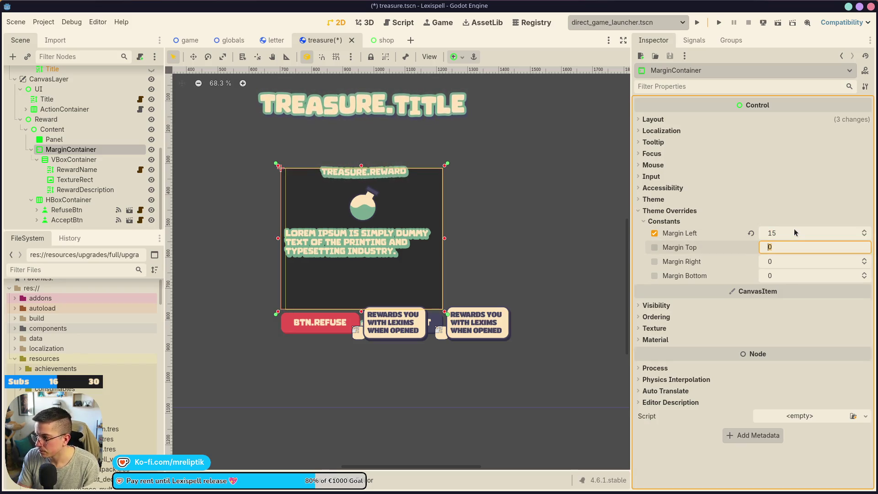
pyautogui.write('1')
pyautogui.press('Tab')
pyautogui.write('15')
pyautogui.press('Return')
pyautogui.click(789, 232)
pyautogui.click(787, 247)
pyautogui.write('15')
pyautogui.click(794, 275)
pyautogui.write('15')
pyautogui.press('Return')
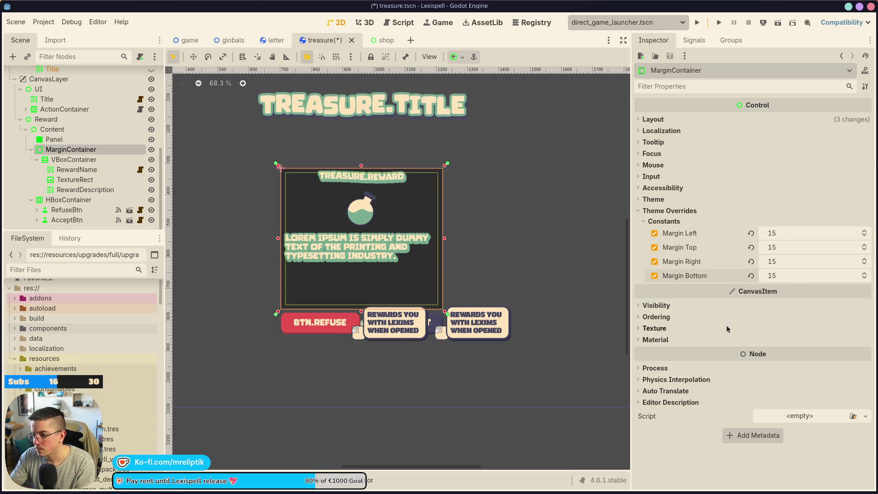
# Change the margins to 25 top and 20 left, right and bottom.
pyautogui.click(789, 248)
pyautogui.write('20')
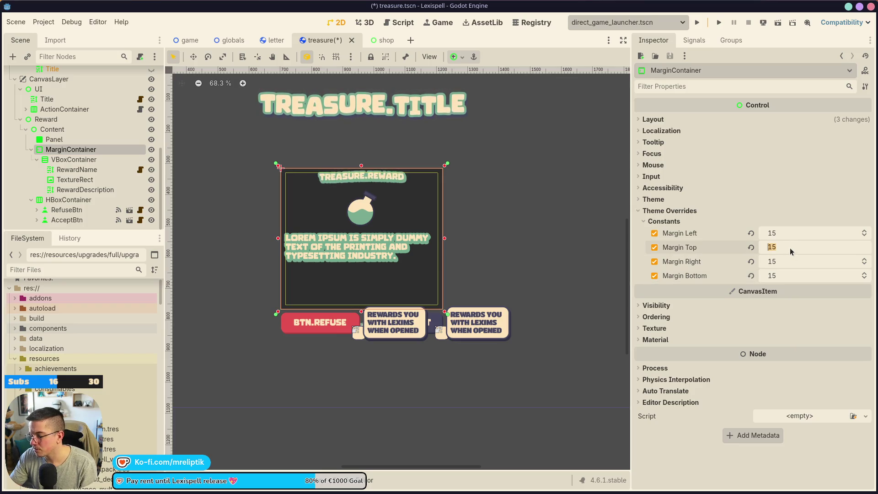
pyautogui.press('Return')
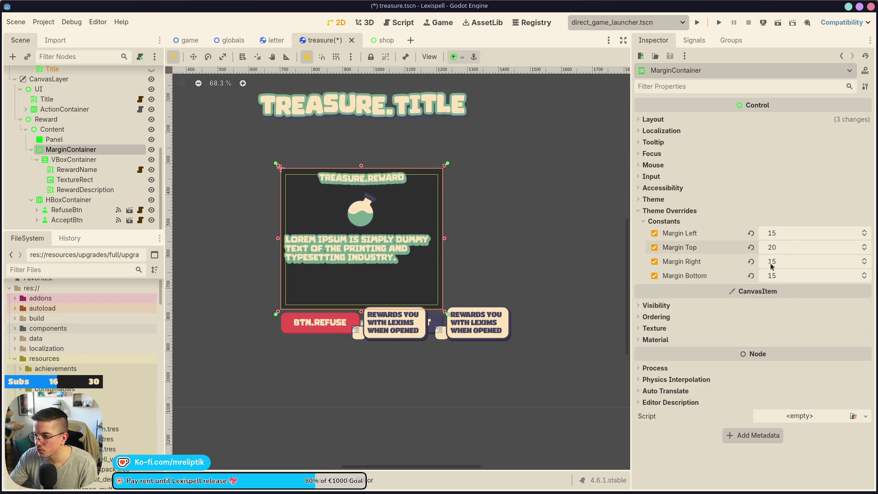
pyautogui.click(787, 247)
pyautogui.write('25')
pyautogui.press('Return')
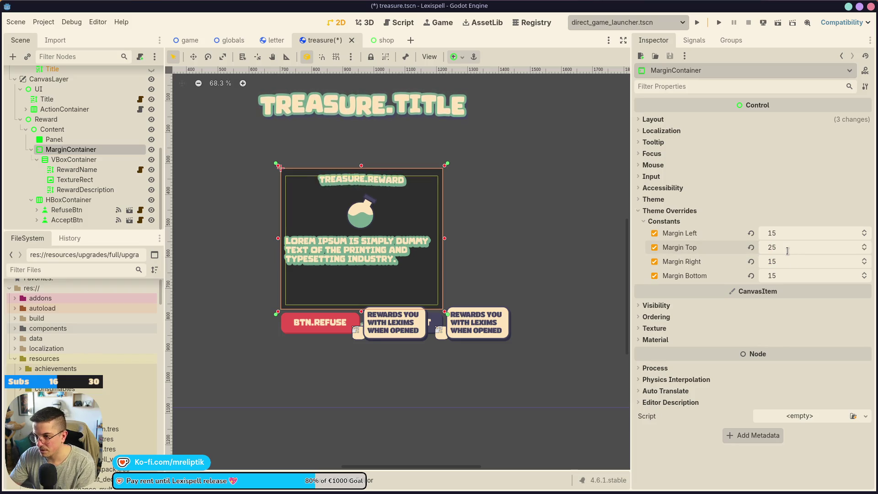
pyautogui.click(780, 275)
pyautogui.write('20')
pyautogui.press('Return')
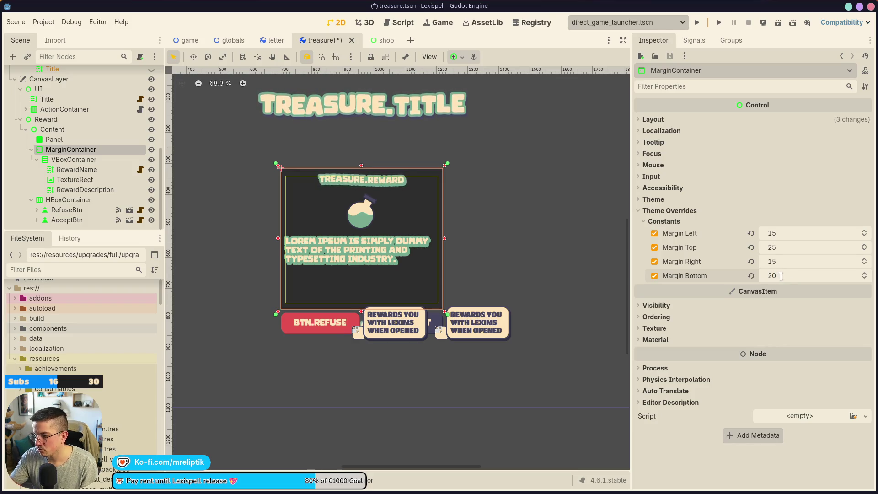
pyautogui.click(791, 233)
pyautogui.write('20')
pyautogui.press('Tab')
pyautogui.press('Tab')
pyautogui.write('20')
pyautogui.click(504, 186)
# Save the treasure scene and check the reward image, margins and description on the canvas.
pyautogui.hotkey('ctrl', 's')
pyautogui.scroll(3, 366, 240)
pyautogui.click(433, 207)
pyautogui.click(453, 151)
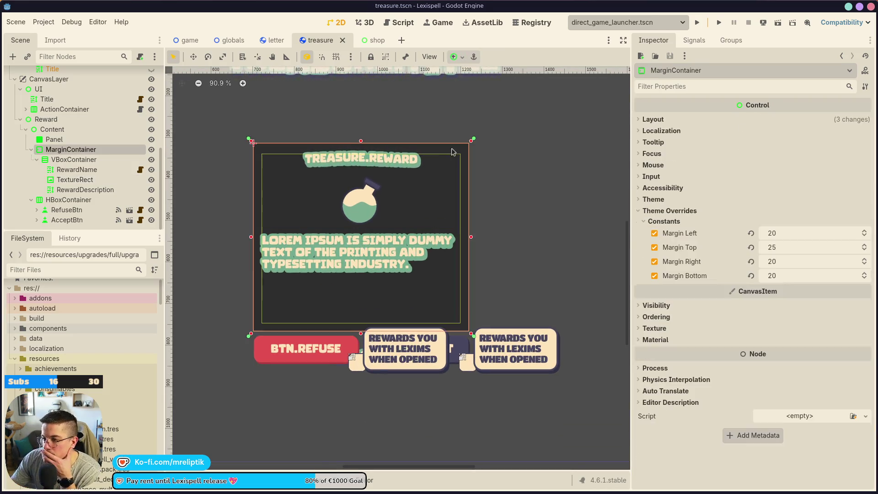
pyautogui.click(358, 254)
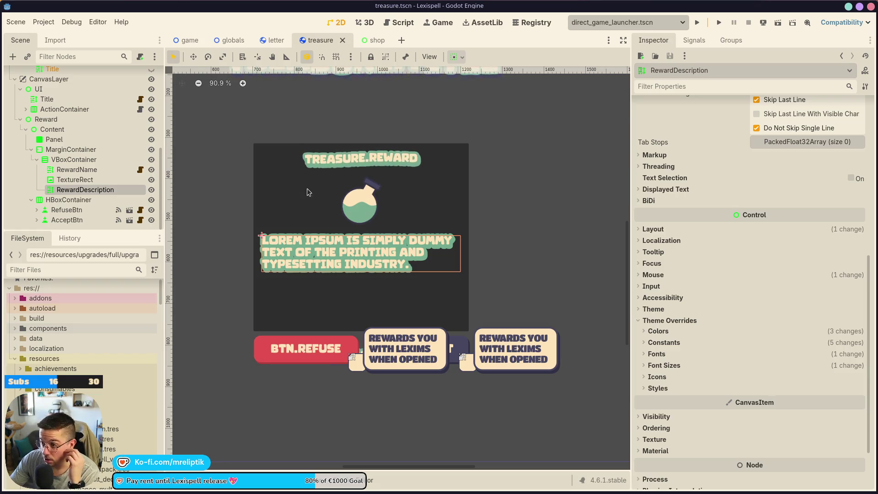
pyautogui.scroll(-10, 281, 249)
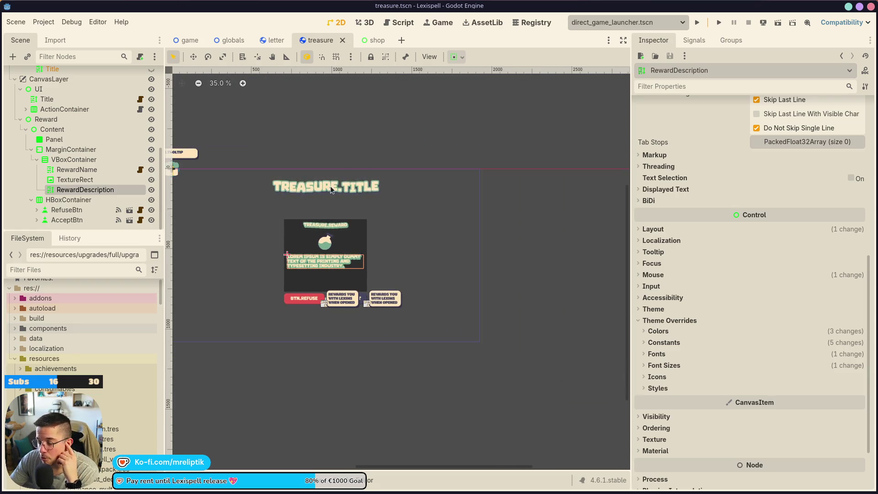
pyautogui.scroll(13, 306, 270)
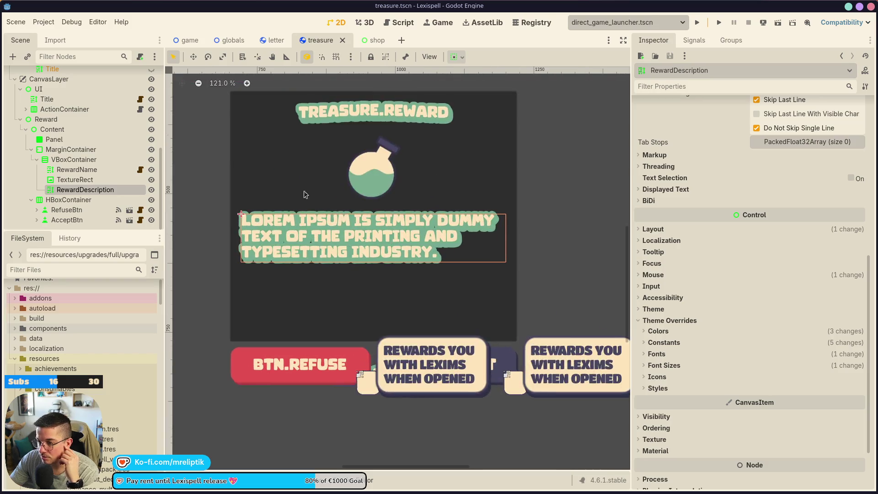
# Review the MarginContainer's theme type variations, then expose the Panel's style overrides.
pyautogui.click(242, 115)
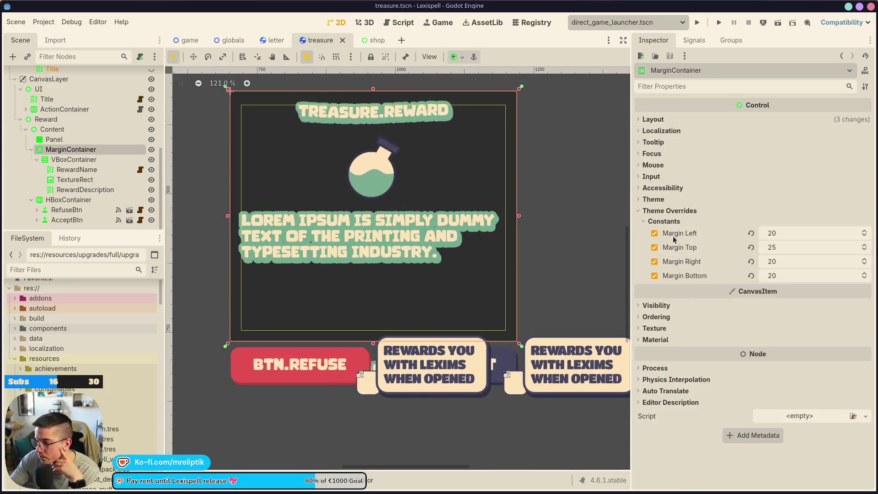
pyautogui.click(653, 199)
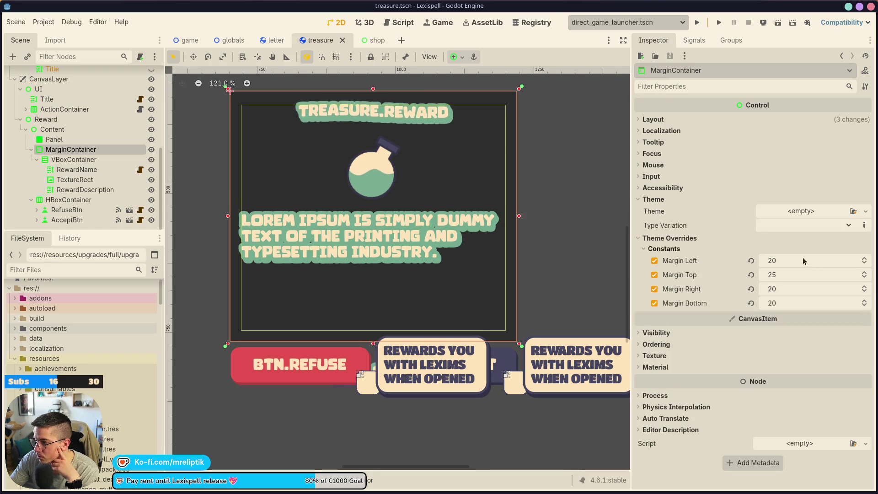
pyautogui.click(788, 226)
pyautogui.click(653, 199)
pyautogui.click(653, 199)
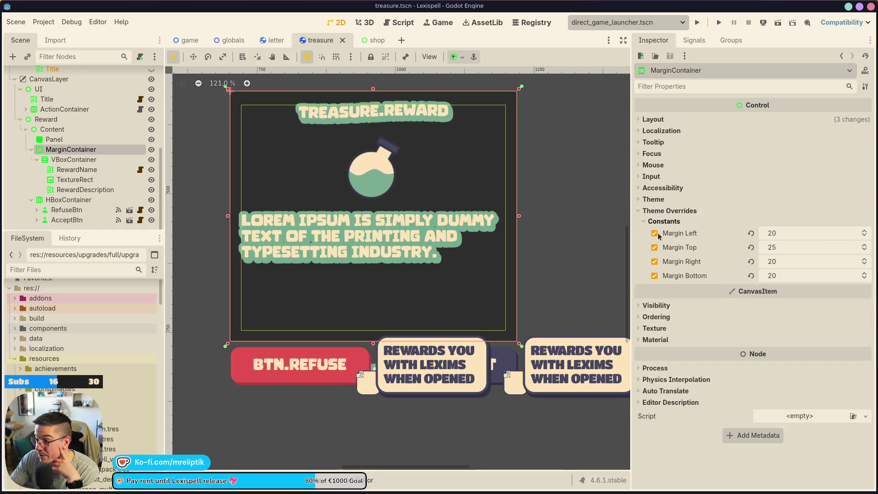
pyautogui.click(69, 141)
pyautogui.click(659, 213)
pyautogui.click(659, 213)
pyautogui.click(656, 222)
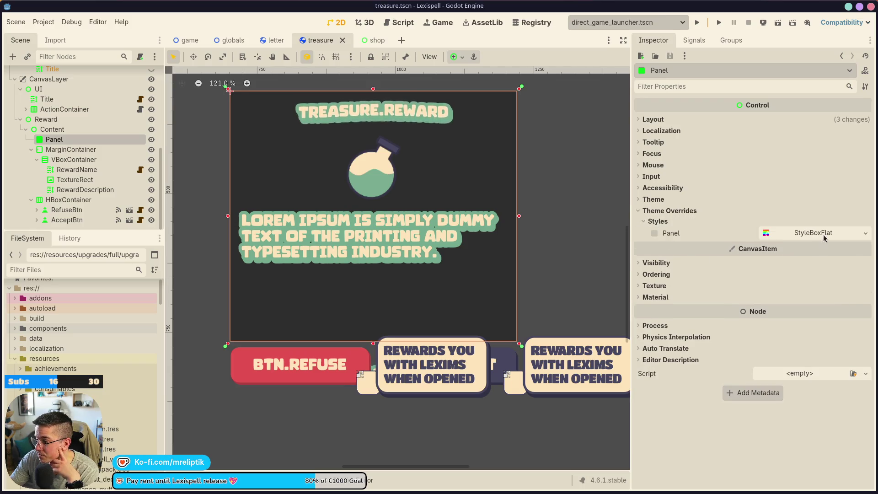
# Give the Panel a new StyleBoxFlat with a cream fde4b9 background colour.
pyautogui.click(825, 235)
pyautogui.click(859, 233)
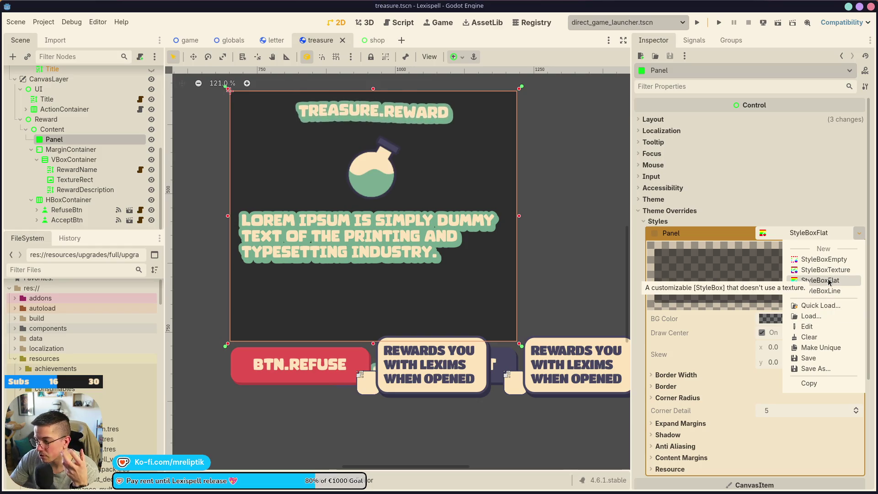
pyautogui.click(829, 282)
pyautogui.click(796, 319)
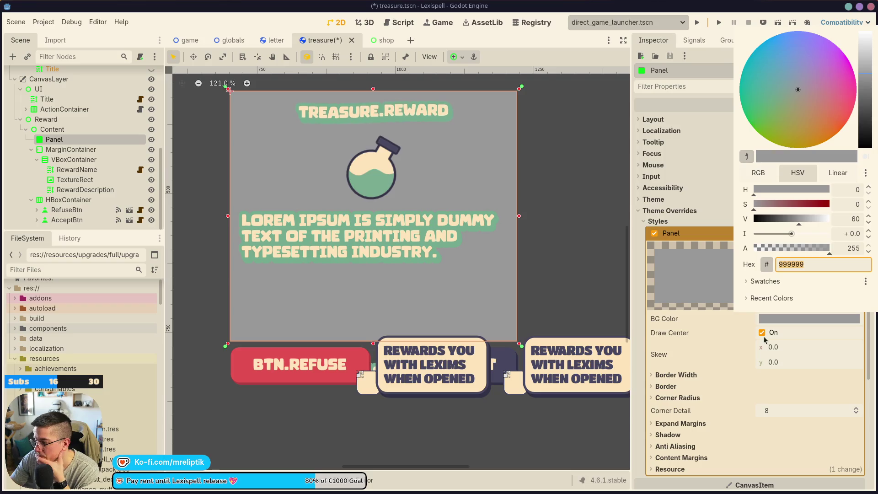
pyautogui.click(751, 281)
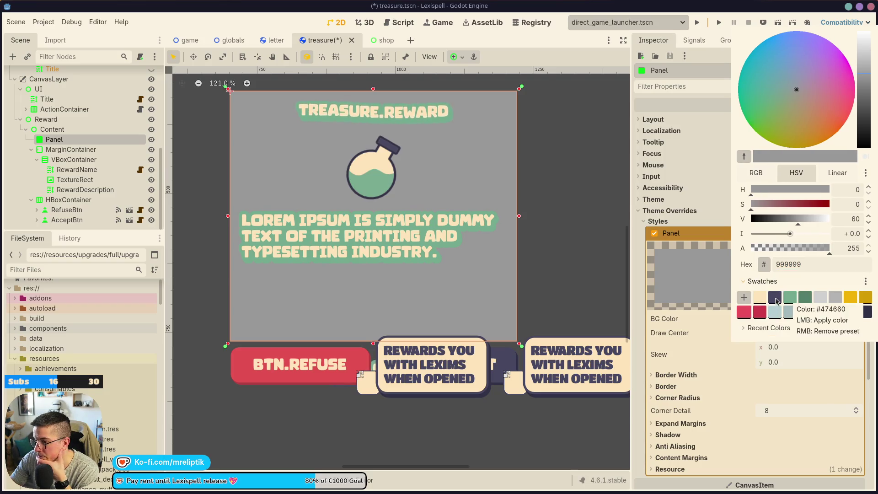
pyautogui.click(761, 299)
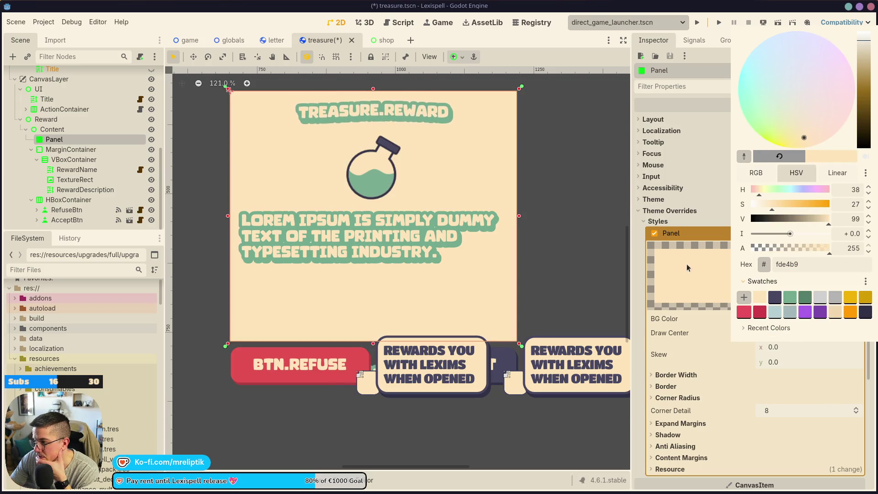
pyautogui.scroll(-5, 638, 250)
pyautogui.scroll(3, 638, 278)
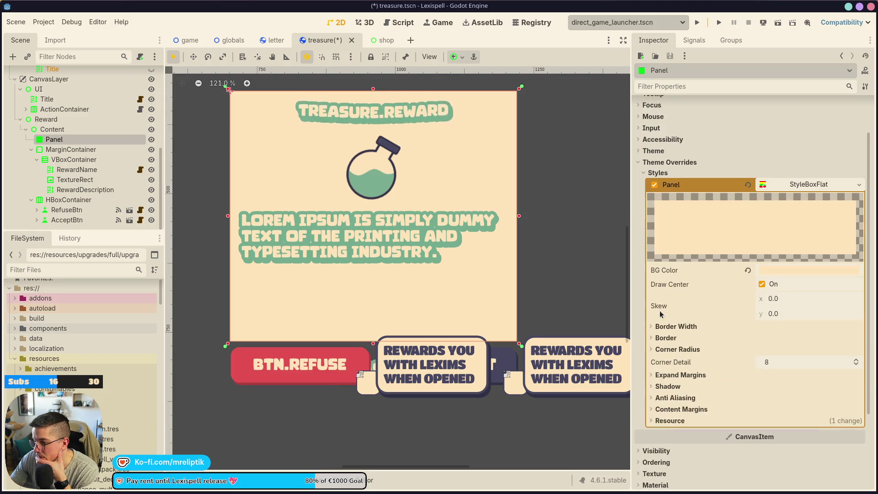
pyautogui.click(416, 253)
# Set RewardDescription's Normal Font override to TitanOne.
pyautogui.scroll(-2, 712, 302)
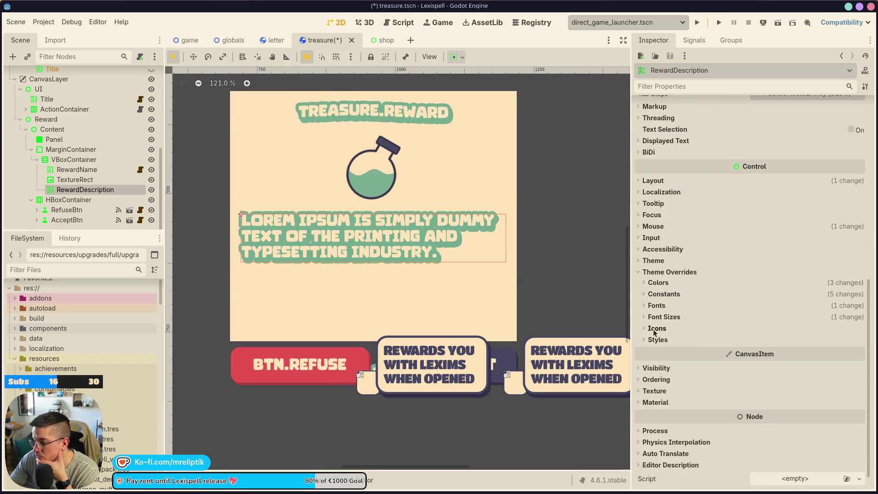
pyautogui.click(656, 306)
pyautogui.click(841, 328)
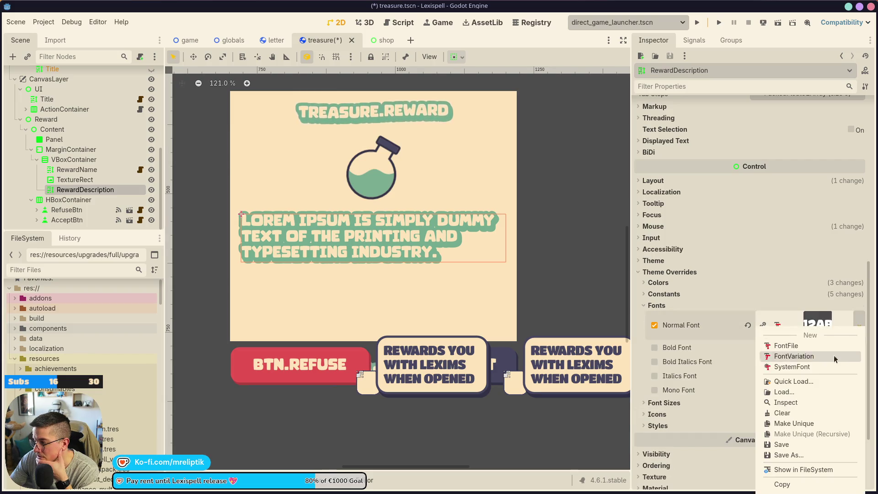
pyautogui.click(791, 382)
pyautogui.doubleClick(141, 159)
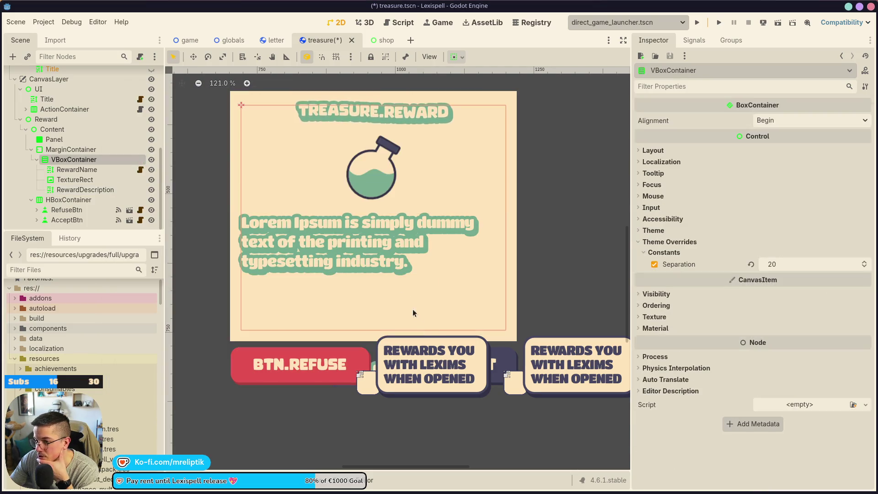
pyautogui.click(656, 305)
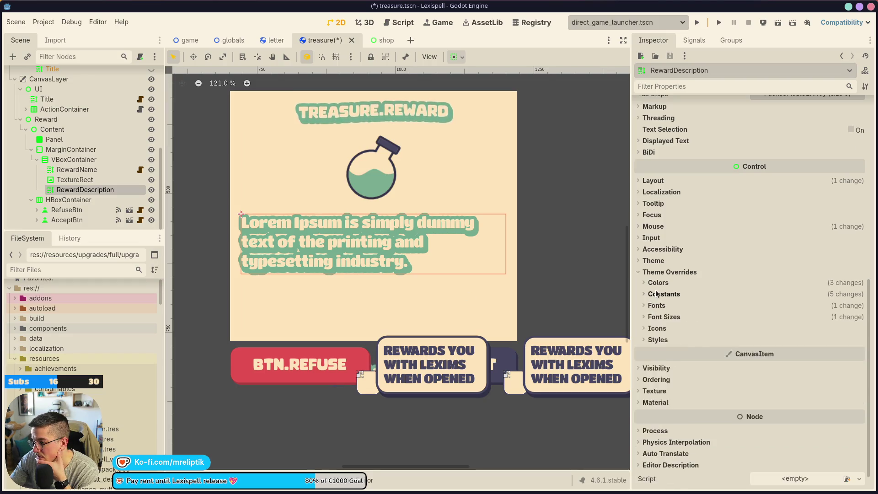
# Remove the description's line separation, shadow and outline constant overrides.
pyautogui.click(663, 294)
pyautogui.click(654, 305)
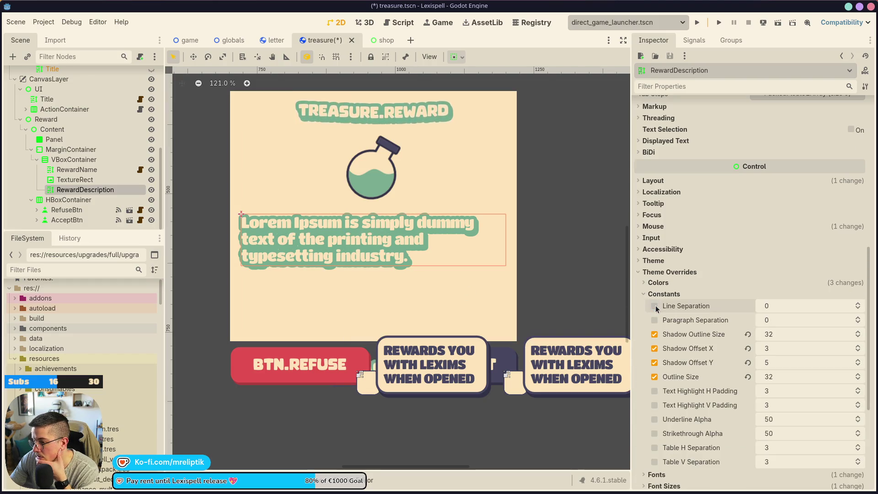
pyautogui.click(654, 334)
pyautogui.click(654, 348)
pyautogui.click(655, 362)
pyautogui.click(654, 377)
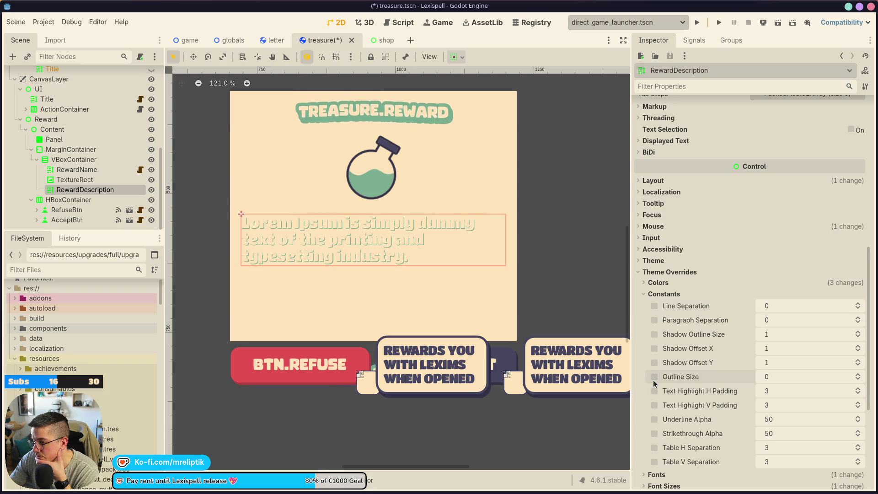
pyautogui.click(653, 293)
# Remove the outline and shadow colour overrides and set Default Color to dark 474660.
pyautogui.click(654, 282)
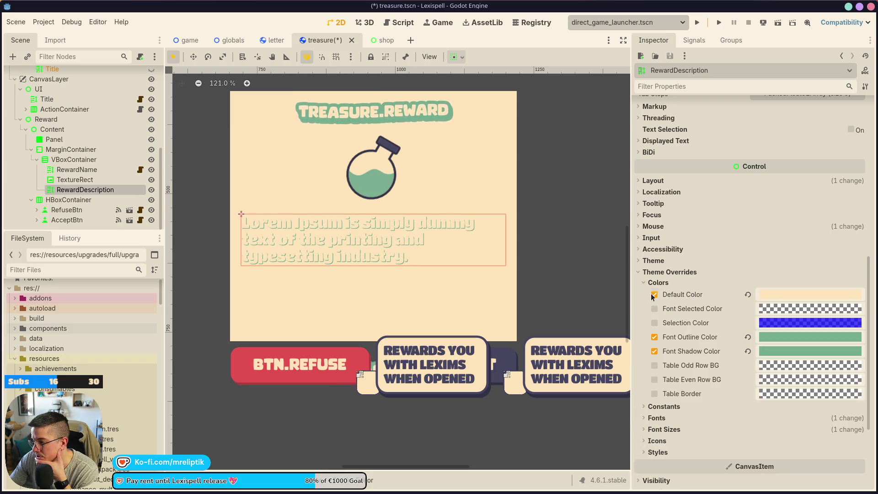
pyautogui.click(655, 337)
pyautogui.click(654, 351)
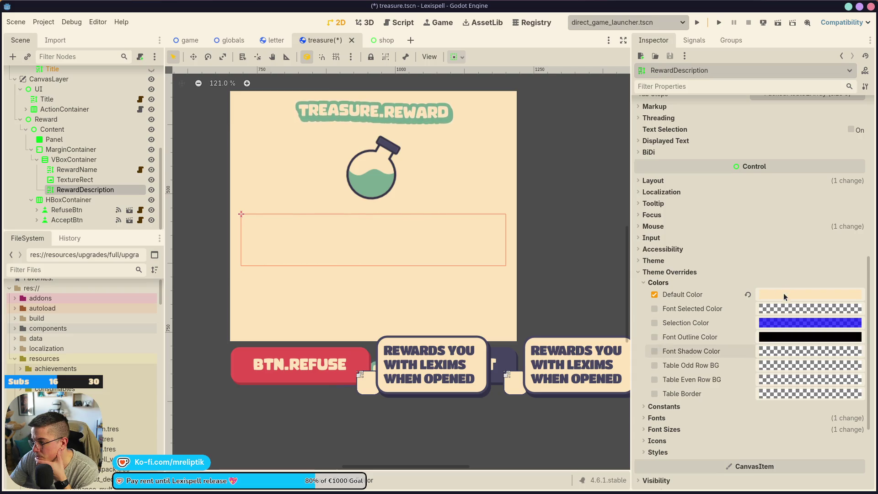
pyautogui.click(783, 294)
pyautogui.click(759, 256)
pyautogui.click(774, 273)
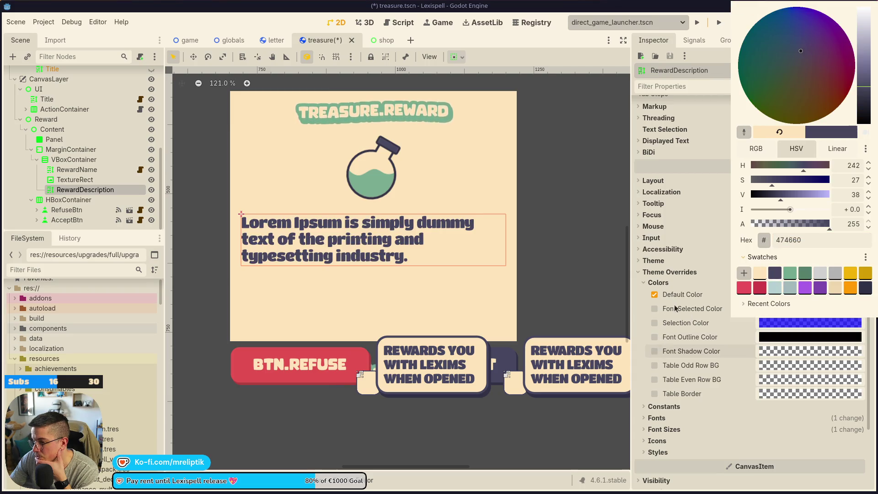
pyautogui.click(638, 294)
pyautogui.scroll(-5, 350, 192)
pyautogui.click(450, 196)
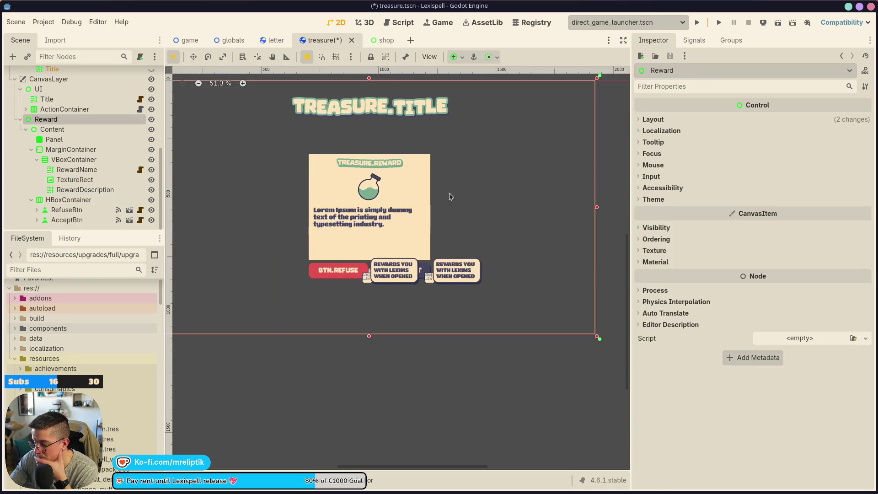
# Inspect the card's RewardName, RewardDescription, TextureRect and MarginContainer nodes.
pyautogui.scroll(4, 390, 191)
pyautogui.click(343, 134)
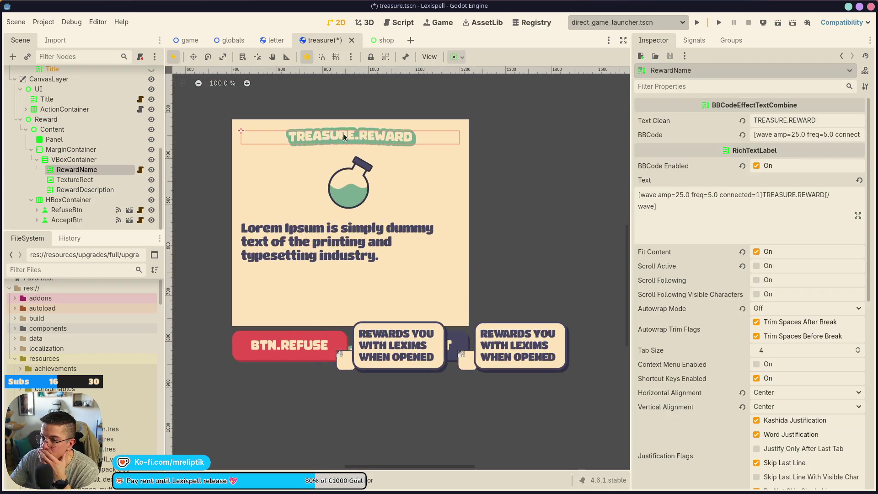
pyautogui.scroll(1, 361, 199)
pyautogui.scroll(-2, 361, 199)
pyautogui.scroll(-1, 443, 196)
pyautogui.click(443, 196)
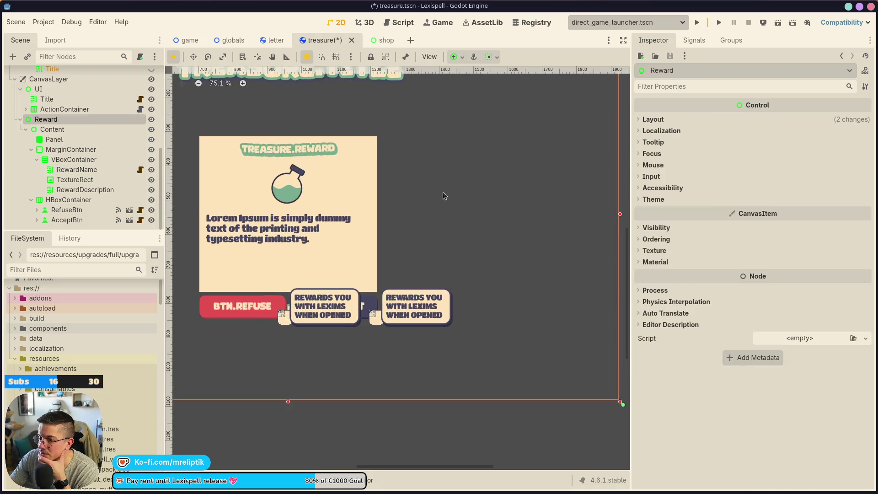
pyautogui.scroll(4, 240, 150)
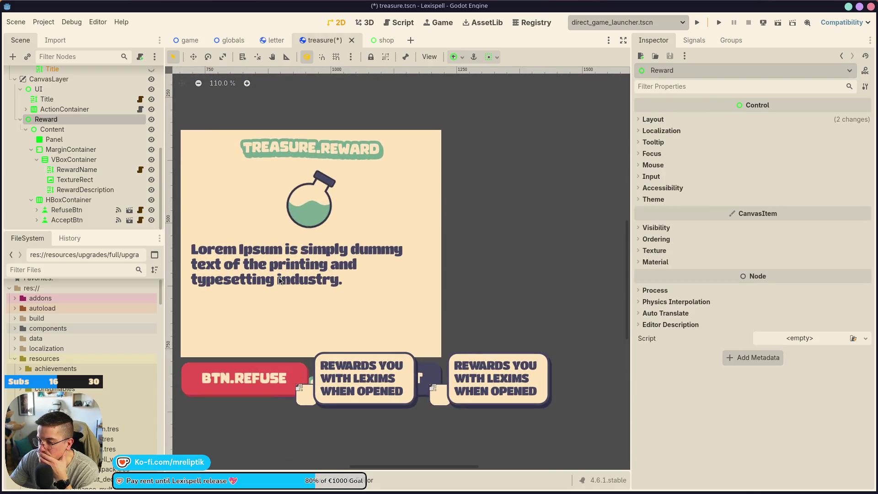
pyautogui.hscroll(-3, 320, 219)
pyautogui.click(384, 284)
pyautogui.scroll(-4, 388, 299)
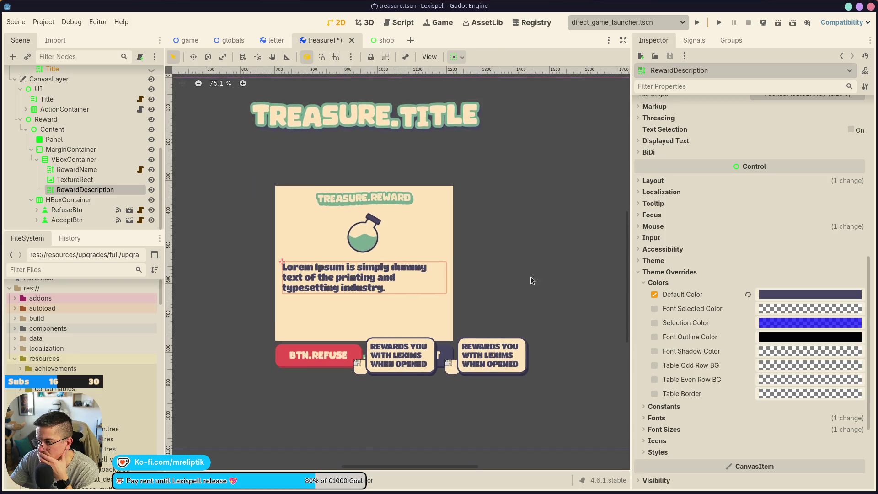
pyautogui.click(394, 224)
pyautogui.click(449, 211)
pyautogui.click(356, 232)
pyautogui.scroll(2, 357, 232)
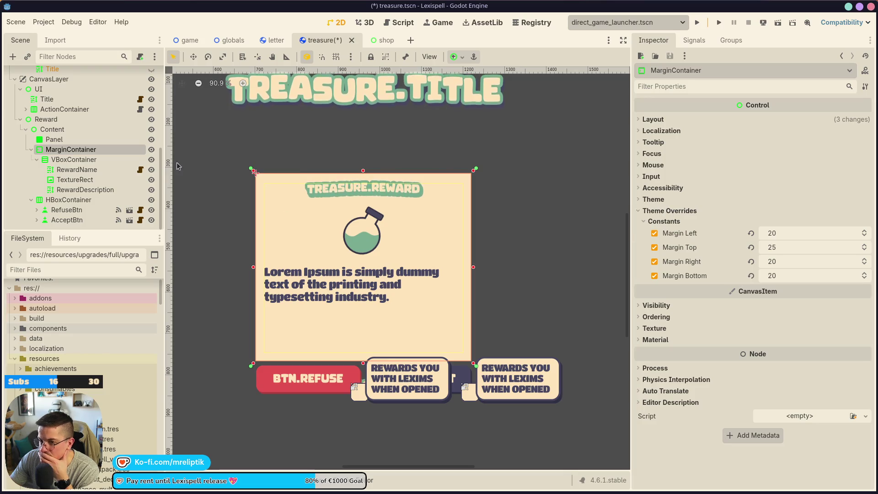
# Raise the card Panel's StyleBox corner detail from 8 to 12.
pyautogui.click(54, 139)
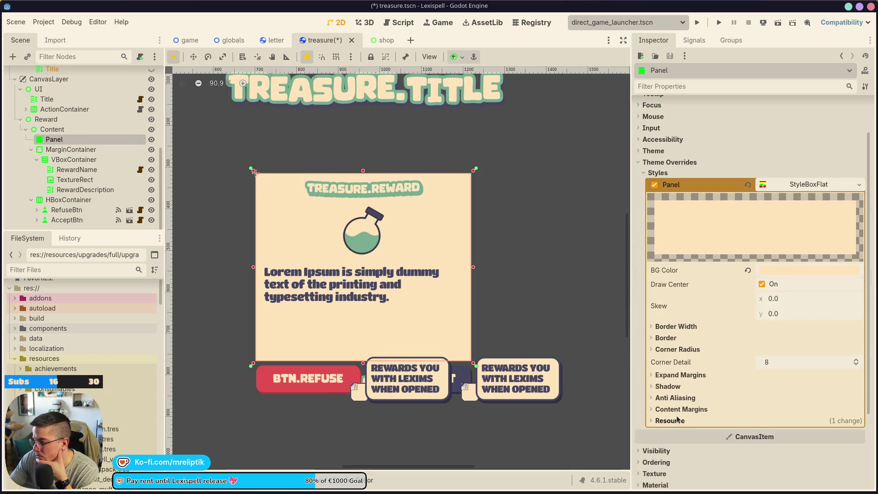
pyautogui.click(681, 409)
pyautogui.moveTo(764, 361); pyautogui.dragTo(773, 362)
pyautogui.click(676, 338)
pyautogui.click(676, 337)
pyautogui.click(672, 326)
pyautogui.click(672, 326)
# Set the Panel's corner radius fields to 12 px.
pyautogui.click(672, 349)
pyautogui.click(772, 360)
pyautogui.write('12')
pyautogui.press('Tab')
pyautogui.write('12')
pyautogui.press('Tab')
pyautogui.write('12')
pyautogui.press('Tab')
# Save the treasure scene and switch to the letter scene.
pyautogui.hotkey('ctrl', 's')
pyautogui.click(536, 183)
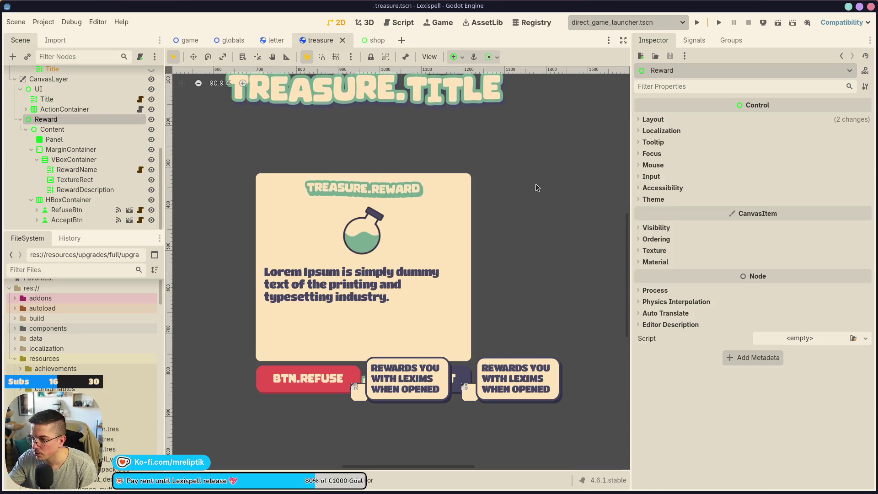
pyautogui.click(448, 202)
pyautogui.click(462, 174)
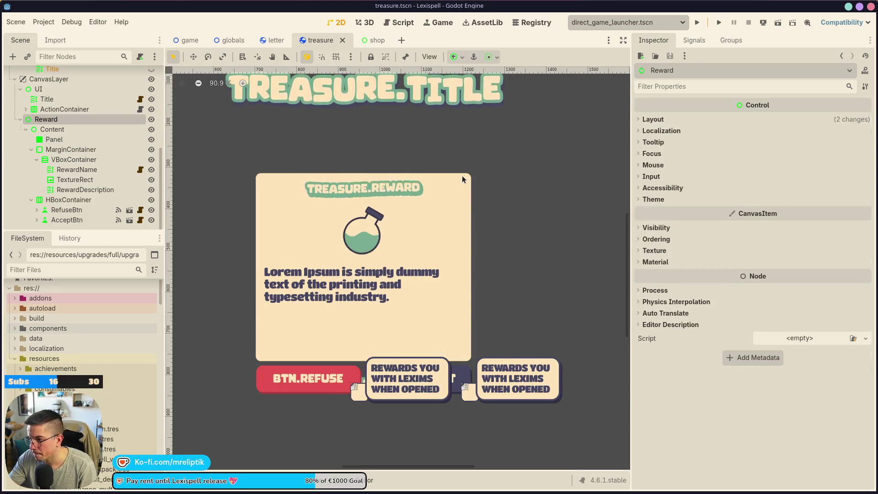
pyautogui.click(462, 175)
pyautogui.scroll(4, 403, 234)
pyautogui.scroll(-5, 390, 177)
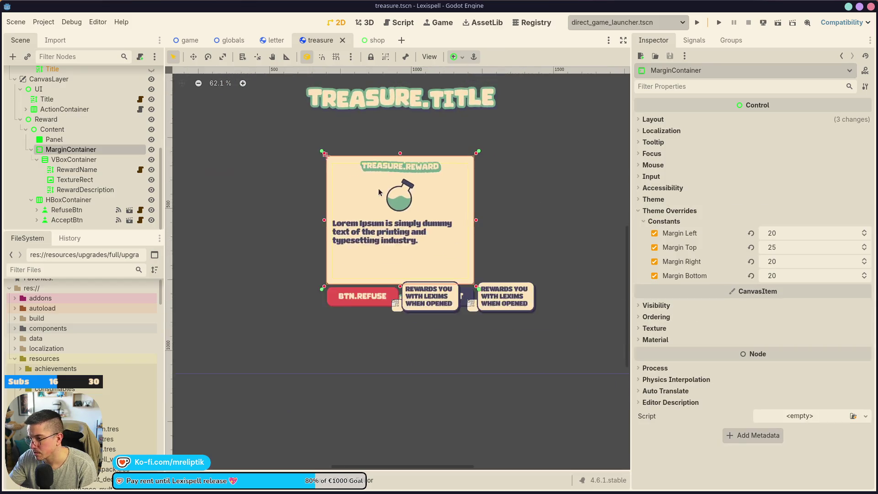
pyautogui.click(275, 45)
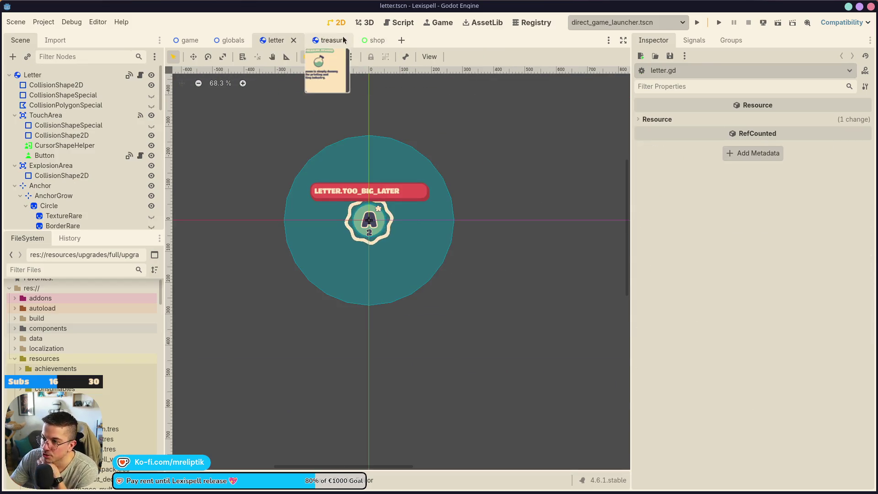
# Quick-open mode.tscn and open the ModeClassic card's mode_card scene.
pyautogui.click(325, 40)
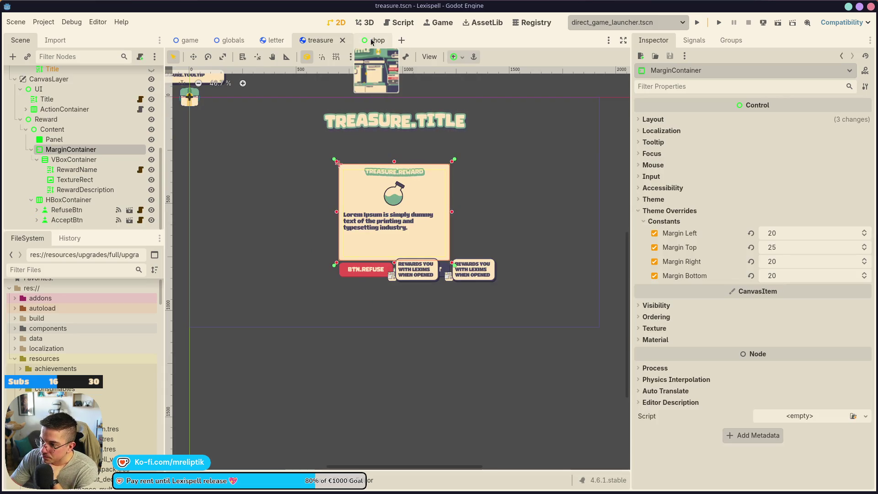
pyautogui.click(372, 41)
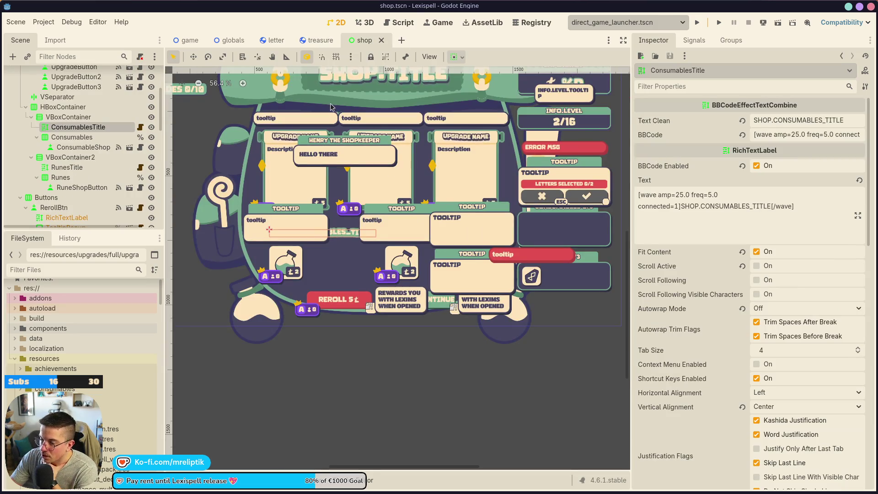
pyautogui.hotkey('ctrl', 'shift', 'o')
pyautogui.write('MODE')
pyautogui.press('BackSpace')
pyautogui.press('BackSpace')
pyautogui.press('BackSpace')
pyautogui.write('m')
pyautogui.press('Return')
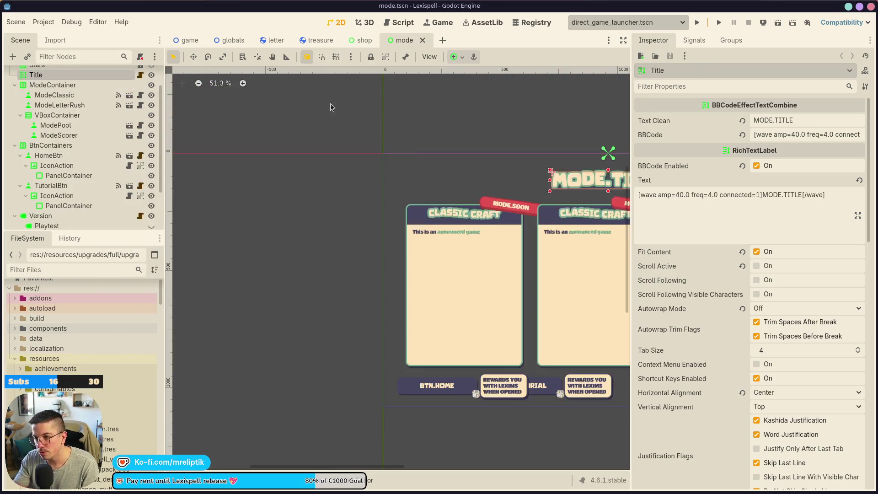
pyautogui.click(347, 237)
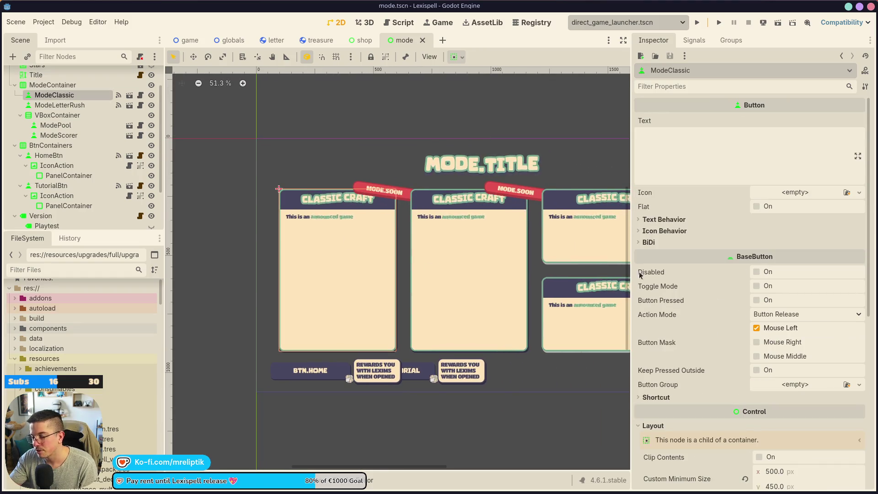
pyautogui.click(129, 94)
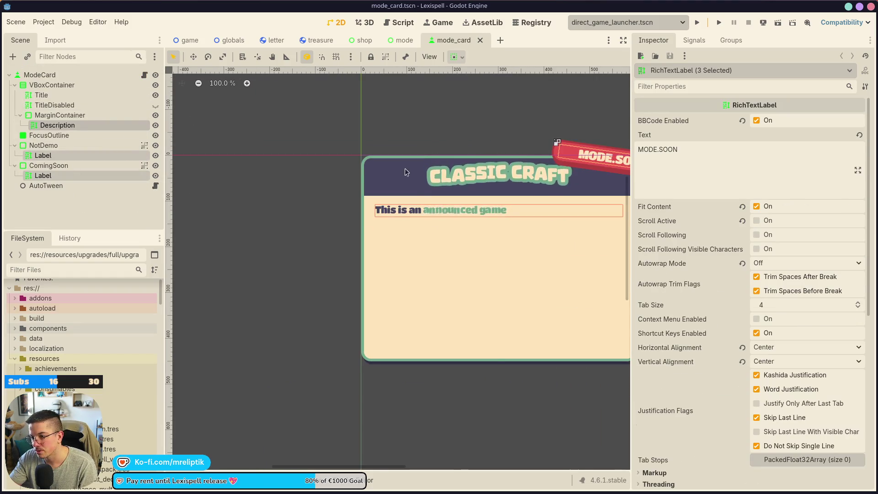
# Copy FocusOutline's Panel StyleBox from its style overrides.
pyautogui.click(48, 135)
pyautogui.scroll(-3, 653, 319)
pyautogui.click(653, 320)
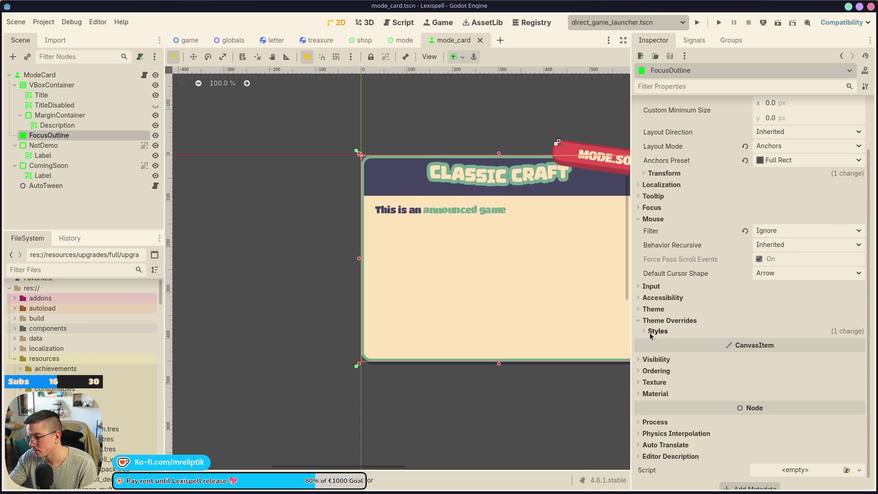
pyautogui.click(650, 332)
pyautogui.click(859, 344)
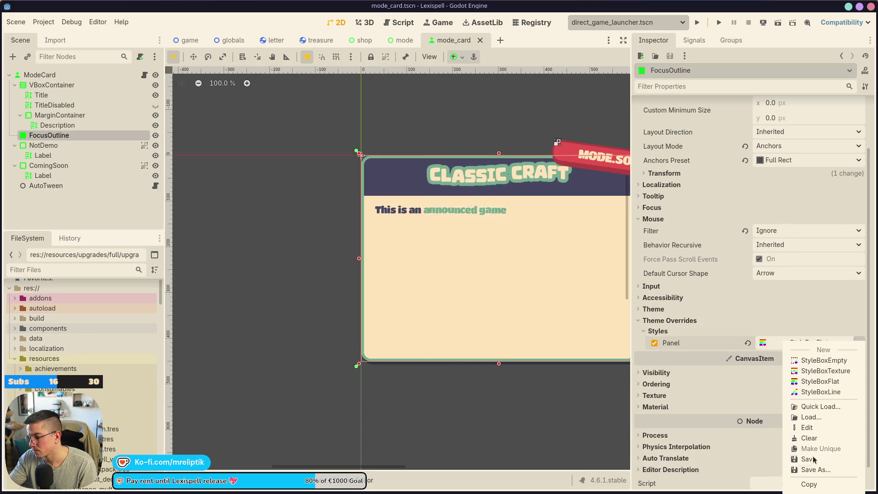
pyautogui.click(809, 484)
# Close the mode and shop scene tabs.
pyautogui.click(404, 40)
pyautogui.click(365, 40)
pyautogui.middleClick(389, 43)
pyautogui.middleClick(362, 42)
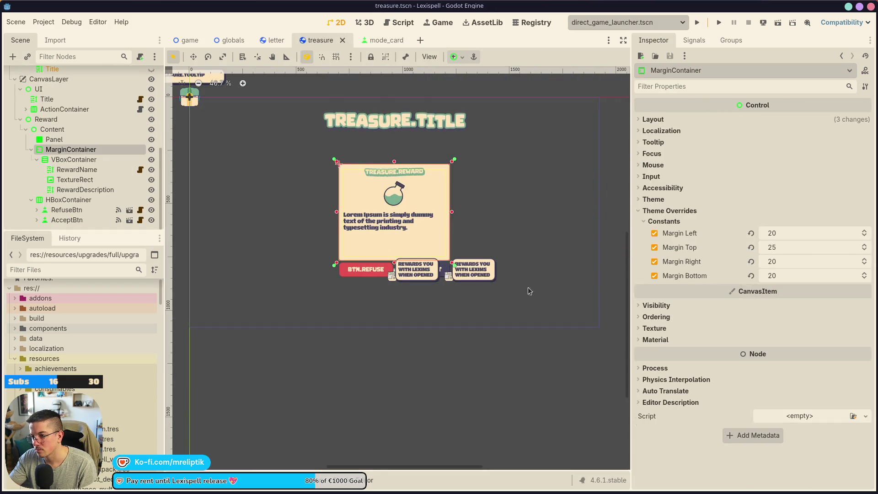
# Paste the focus-outline style onto the treasure card's Panel as a unique copy.
pyautogui.click(68, 139)
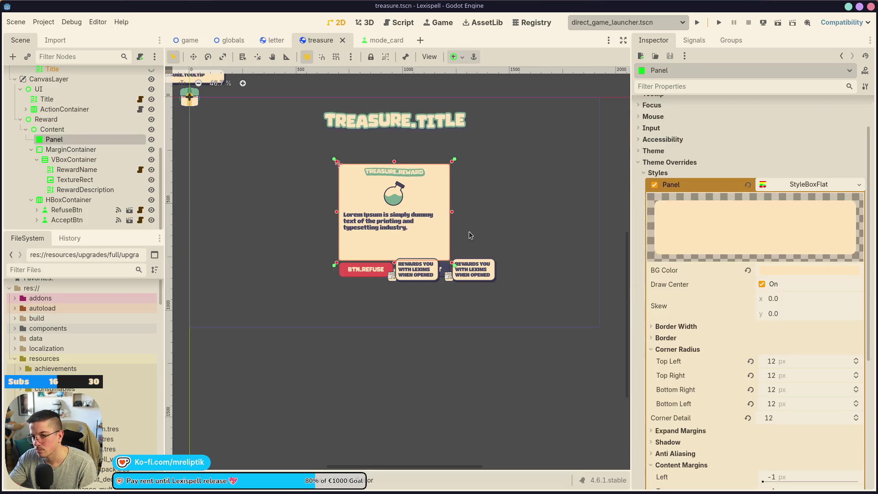
pyautogui.click(859, 185)
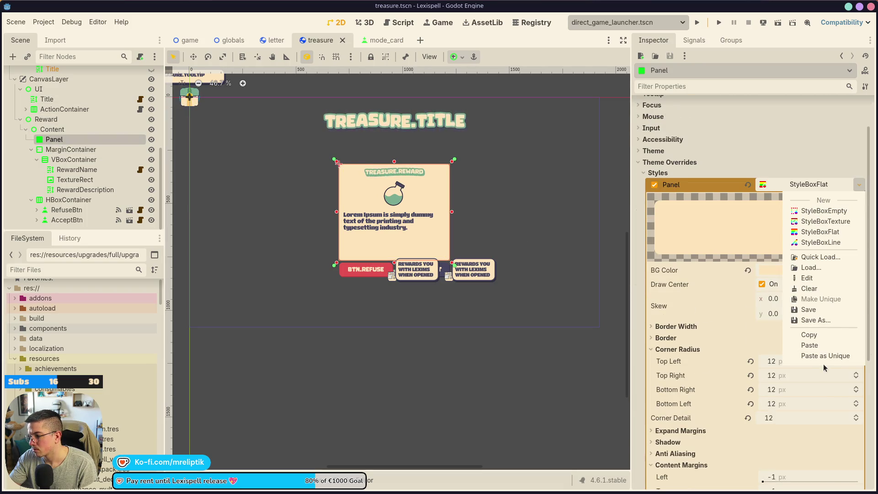
pyautogui.click(823, 354)
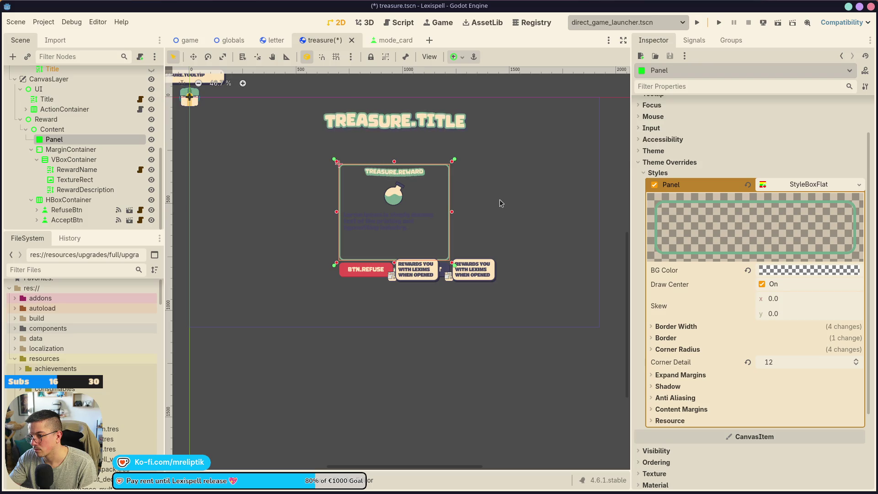
# Copy ModeCard's Normal style and paste it onto the treasure Panel instead.
pyautogui.click(384, 39)
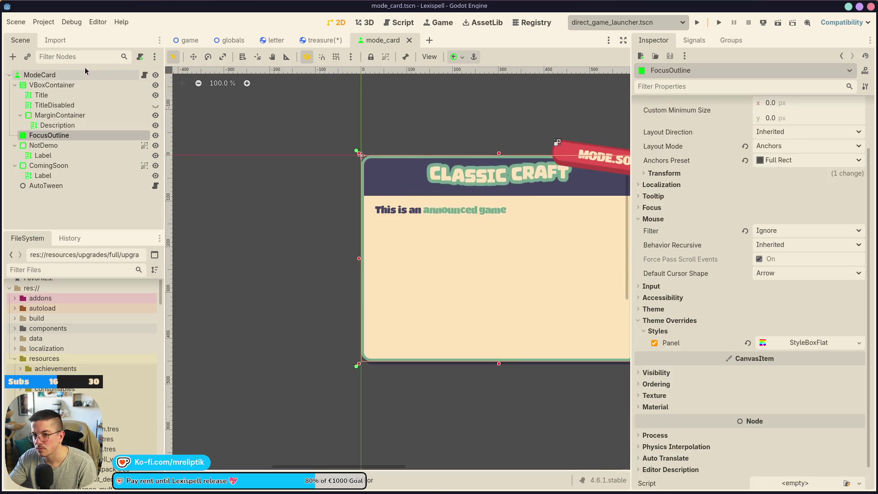
pyautogui.scroll(-3, 685, 295)
pyautogui.scroll(-10, 685, 295)
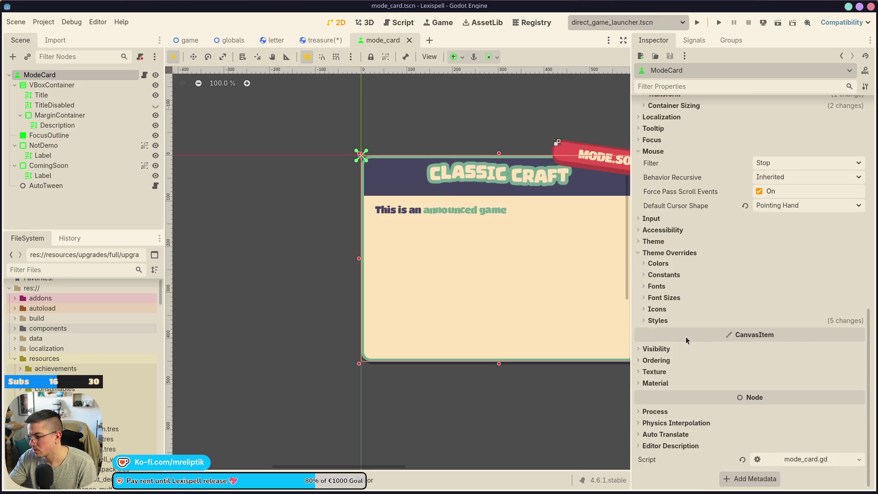
pyautogui.click(658, 326)
pyautogui.click(858, 333)
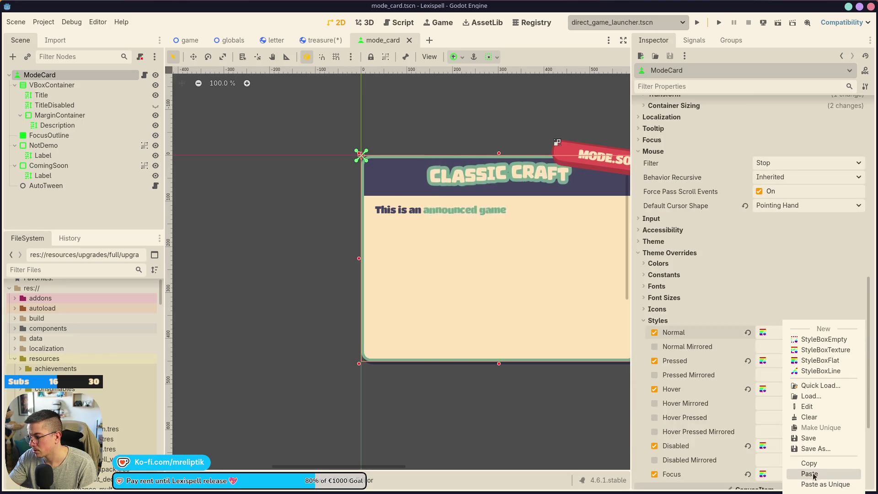
pyautogui.click(807, 459)
pyautogui.click(320, 40)
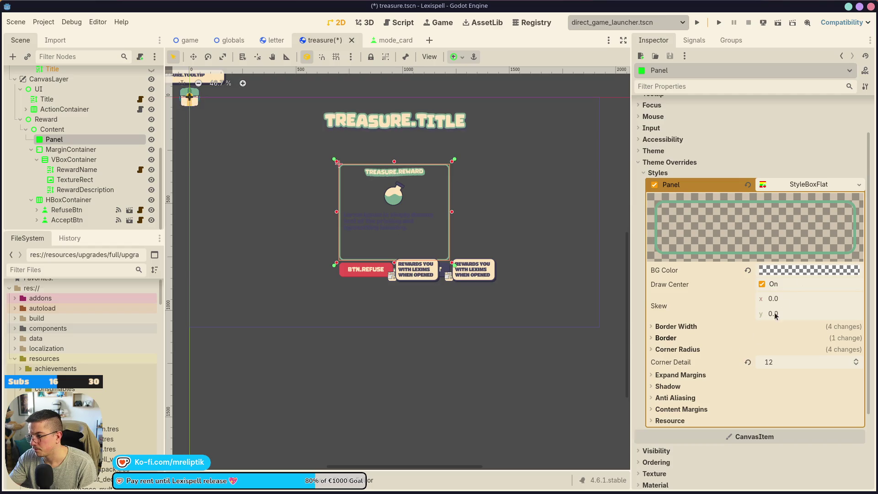
pyautogui.click(857, 183)
pyautogui.click(778, 352)
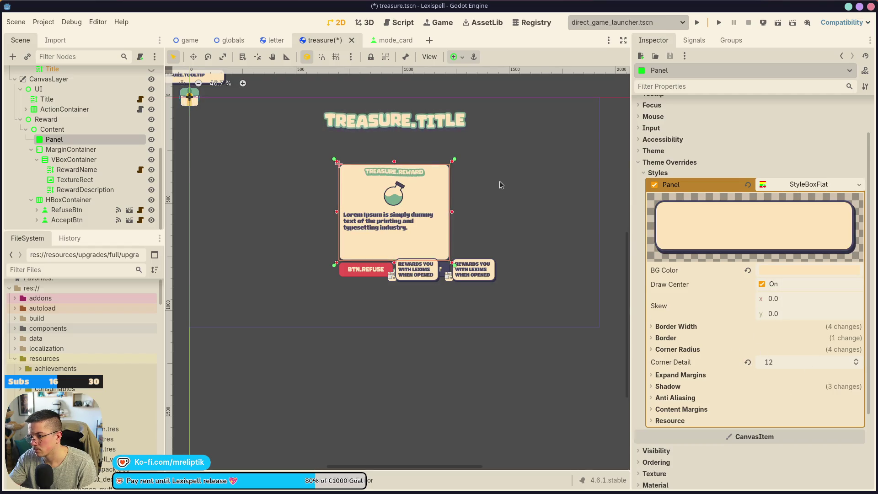
# Save the treasure scene and return to mode_card, selecting its focus outline.
pyautogui.click(501, 184)
pyautogui.scroll(5, 422, 175)
pyautogui.click(457, 200)
pyautogui.hotkey('ctrl', 's')
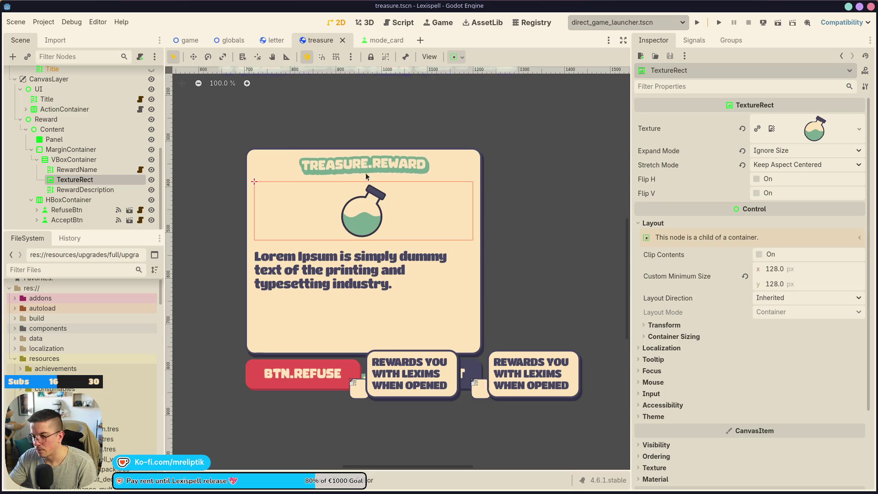
pyautogui.scroll(2, 366, 176)
pyautogui.scroll(-1, 355, 170)
pyautogui.click(353, 159)
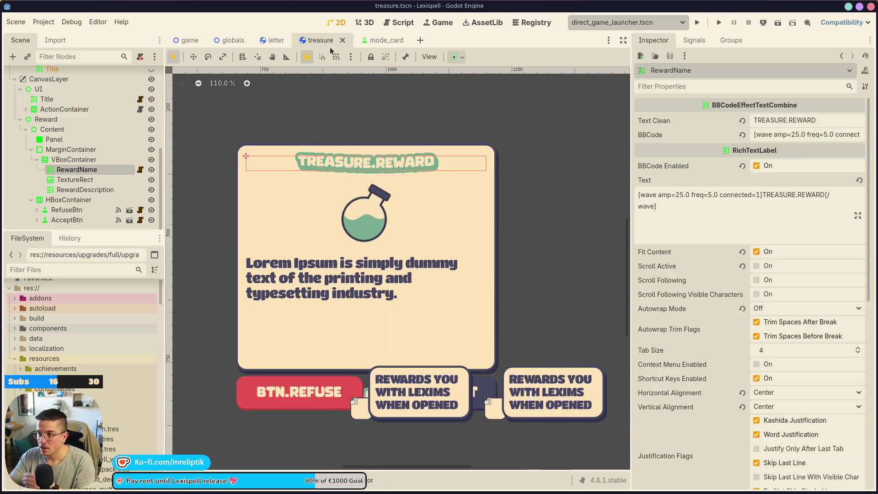
pyautogui.click(381, 40)
pyautogui.click(382, 165)
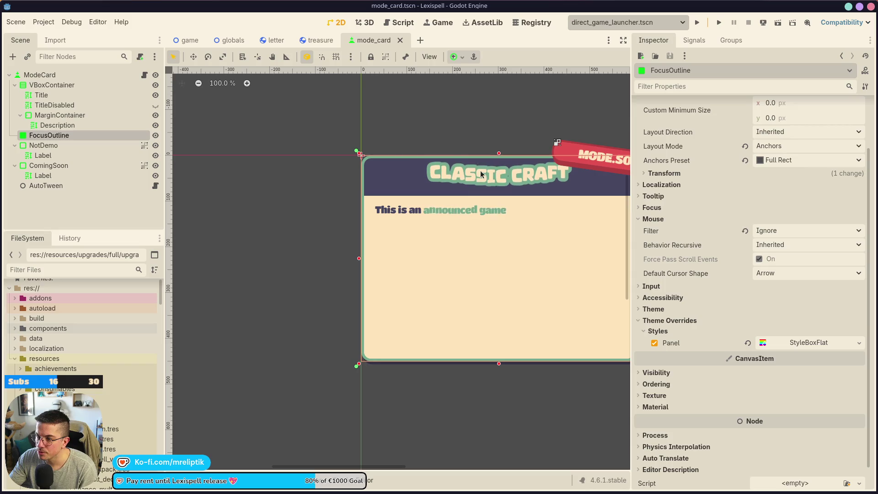
# Copy the mode_card Title's Normal StyleBoxFlat from its style overrides.
pyautogui.click(52, 96)
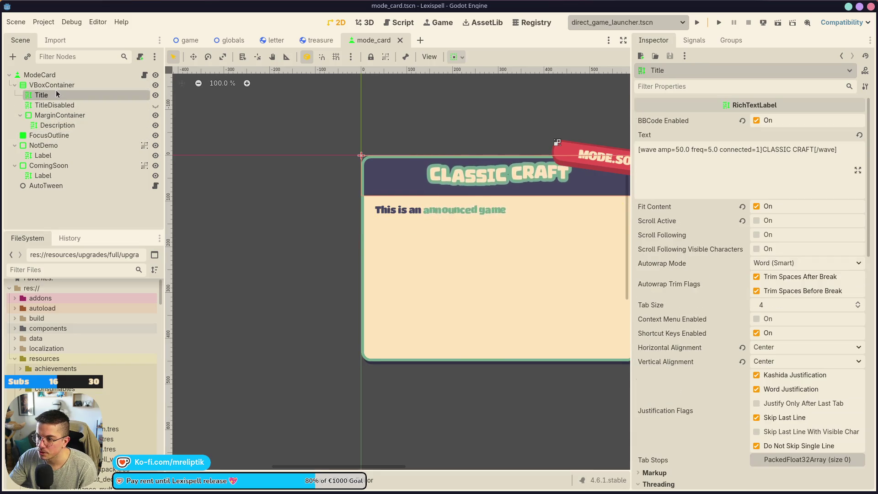
pyautogui.click(57, 86)
pyautogui.click(56, 95)
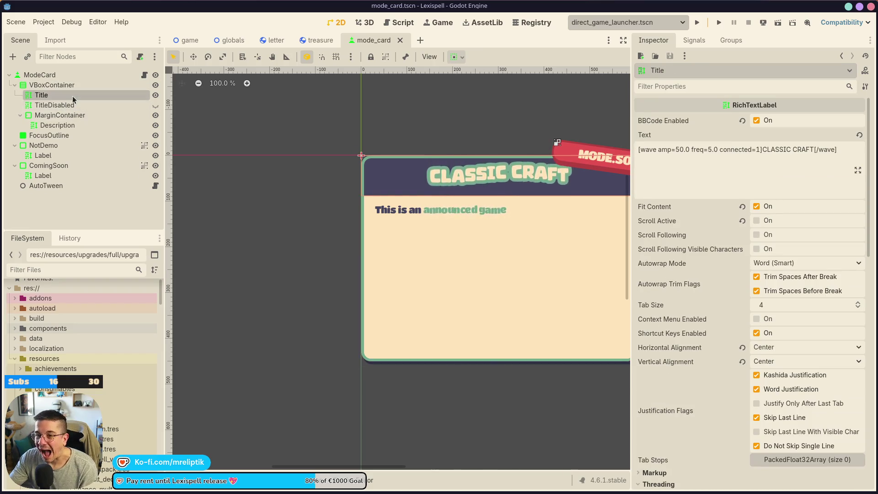
pyautogui.scroll(-15, 778, 366)
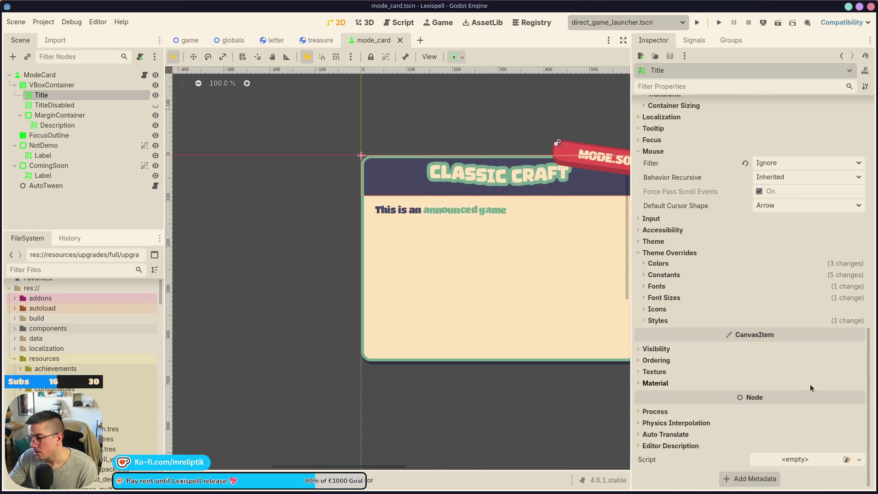
pyautogui.click(657, 320)
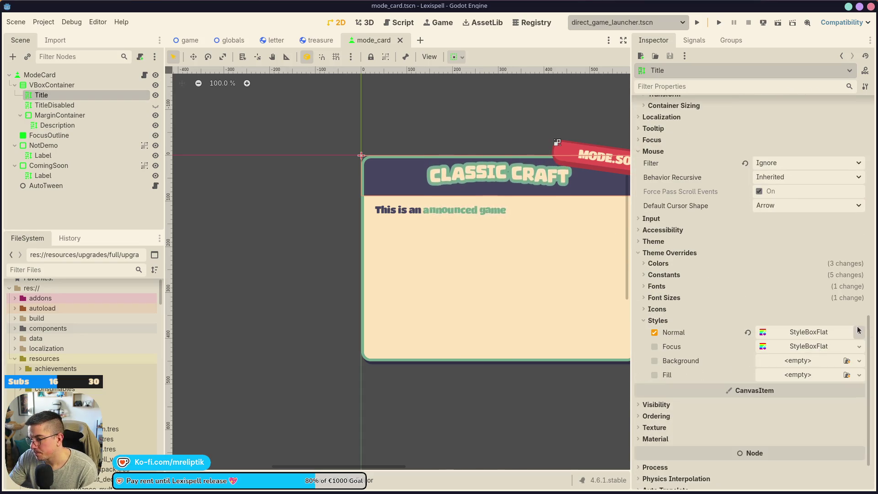
pyautogui.click(317, 40)
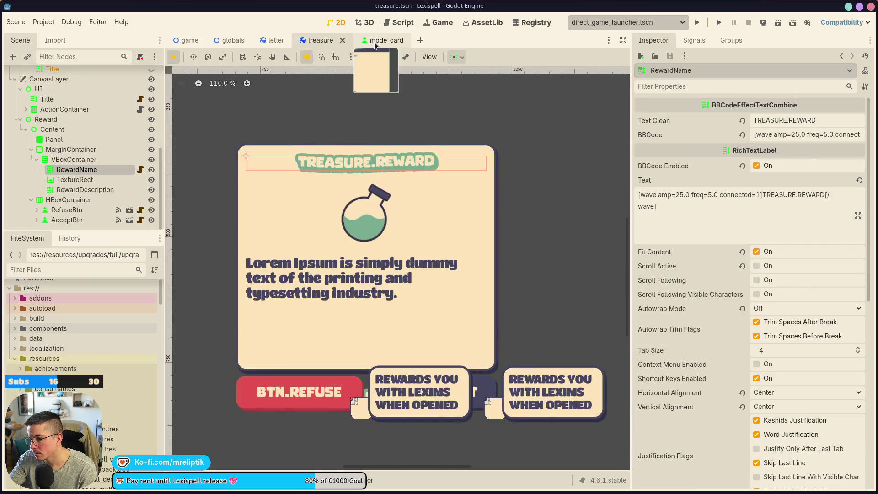
pyautogui.click(380, 41)
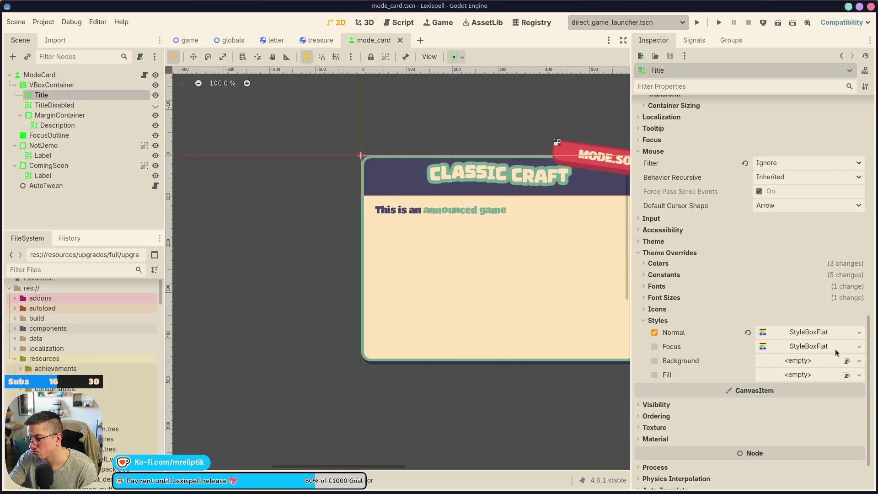
pyautogui.click(860, 334)
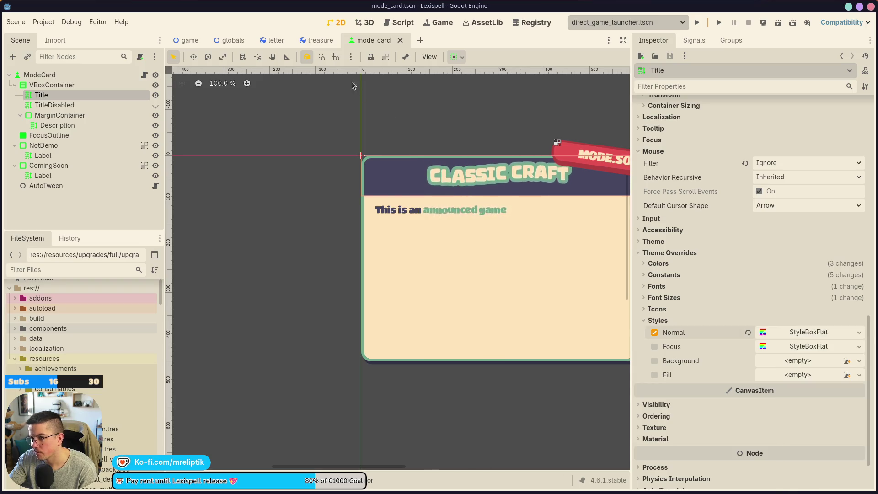
pyautogui.click(320, 40)
# Expand RewardName's theme style overrides in the treasure scene.
pyautogui.scroll(-10, 765, 364)
pyautogui.click(656, 322)
pyautogui.click(658, 388)
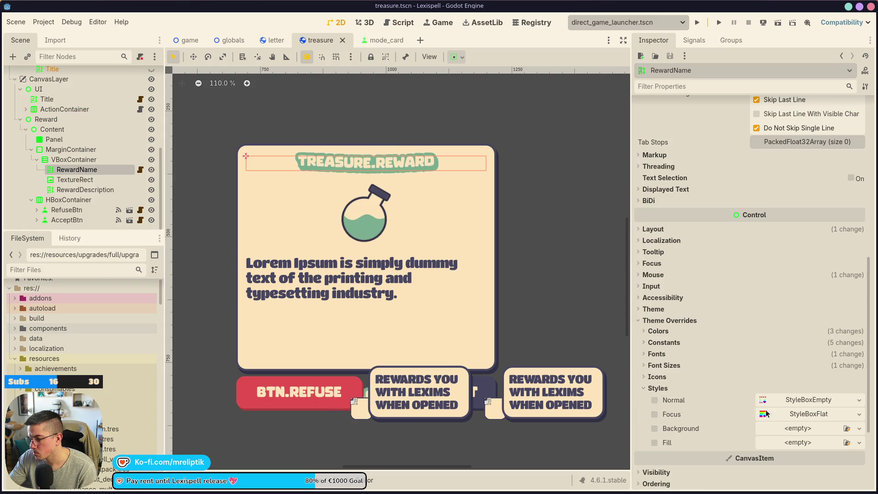
# Paste the StyleBoxFlat into RewardName's Normal style and reset its top content margin.
pyautogui.click(859, 401)
pyautogui.click(819, 485)
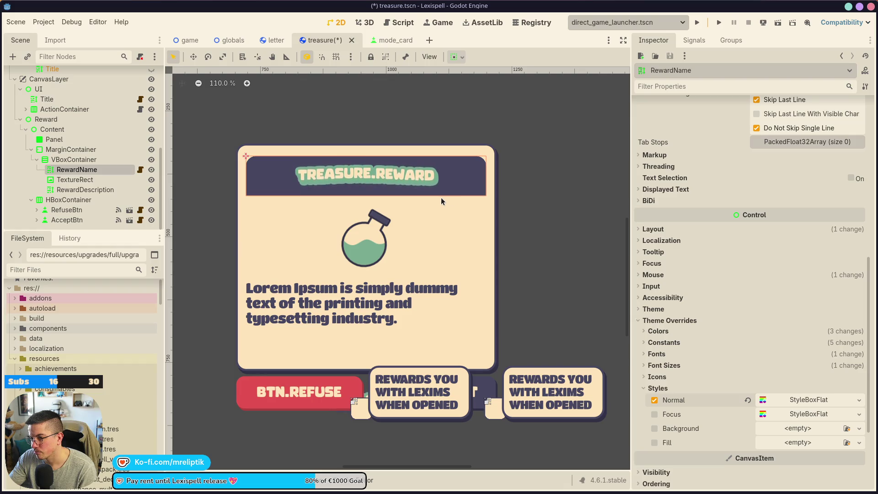
pyautogui.click(377, 41)
pyautogui.click(315, 40)
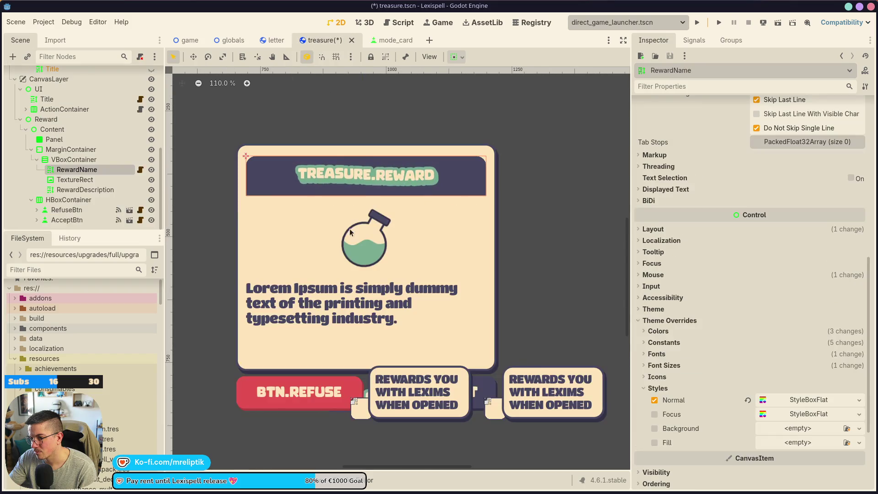
pyautogui.click(823, 400)
pyautogui.scroll(-5, 732, 366)
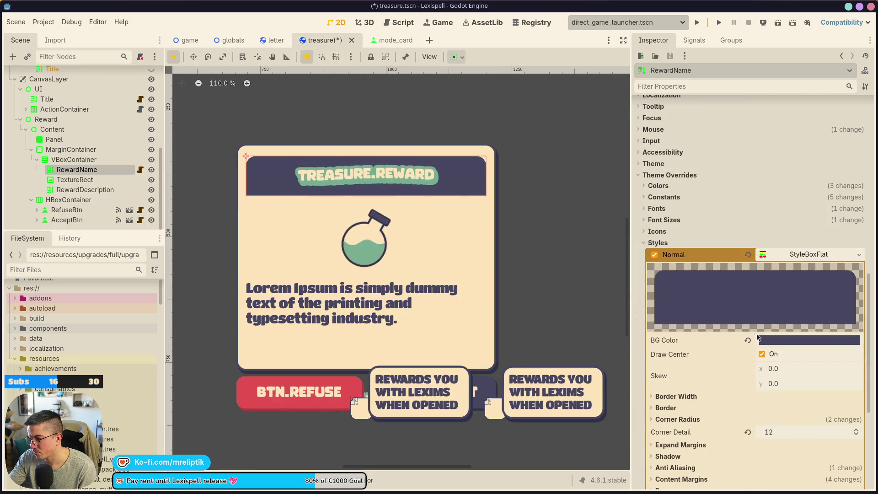
pyautogui.click(675, 333)
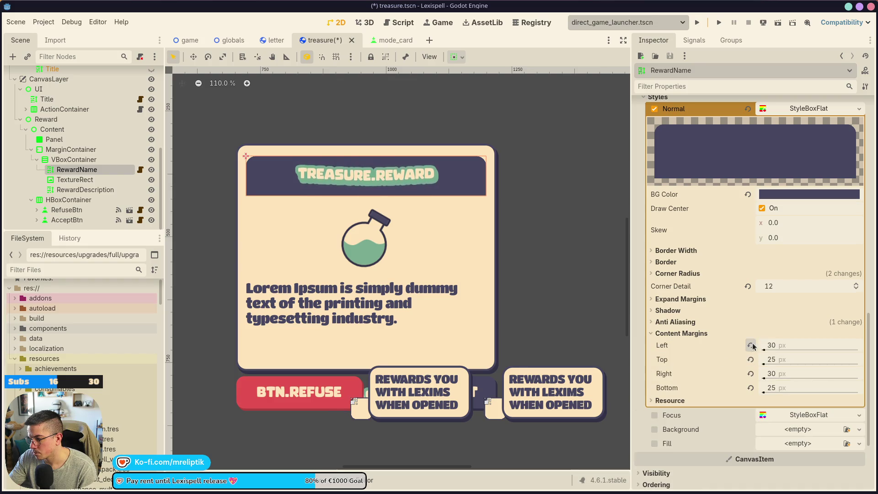
pyautogui.click(750, 360)
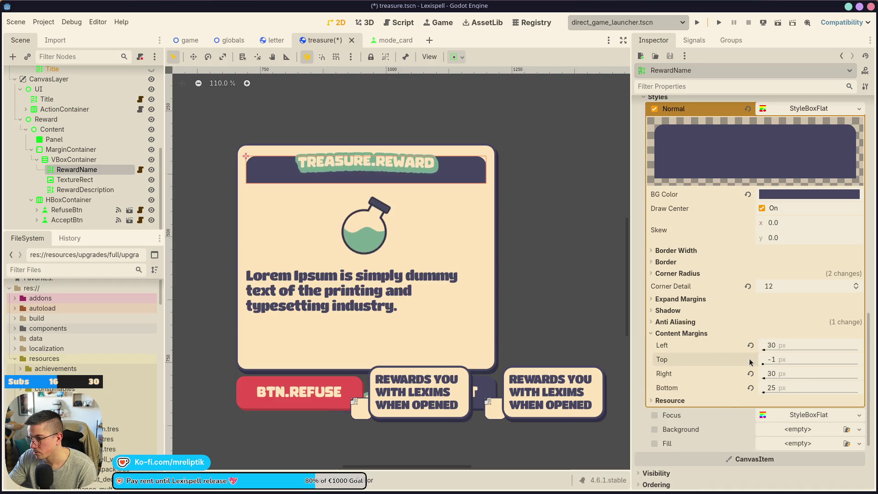
# Set the title style's expand margins to 23 top, 20 left and 20 right.
pyautogui.click(680, 299)
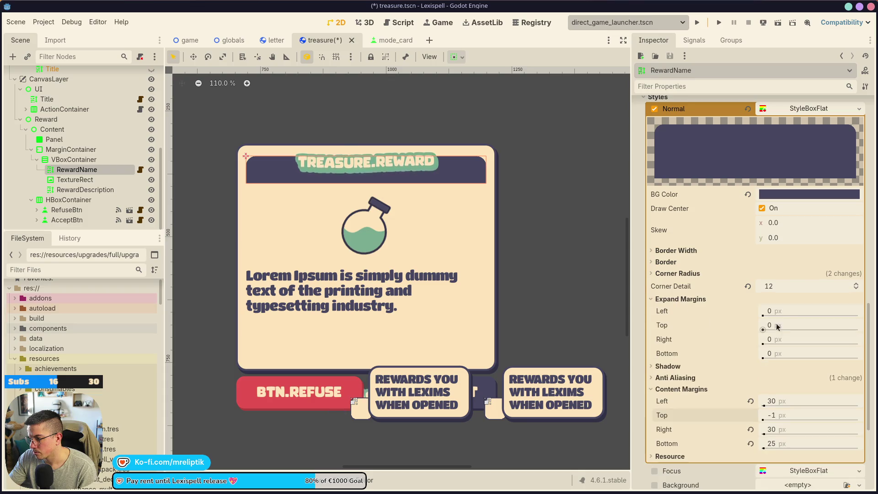
pyautogui.moveTo(762, 329); pyautogui.dragTo(770, 330)
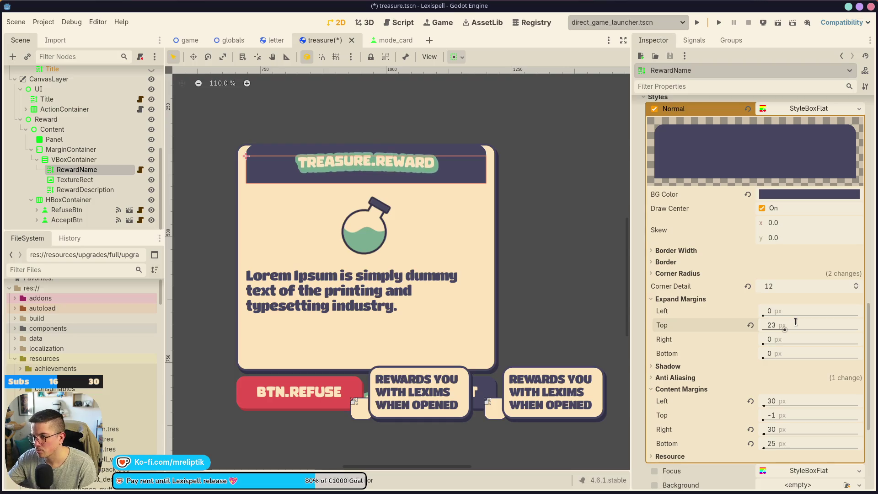
pyautogui.scroll(5, 427, 115)
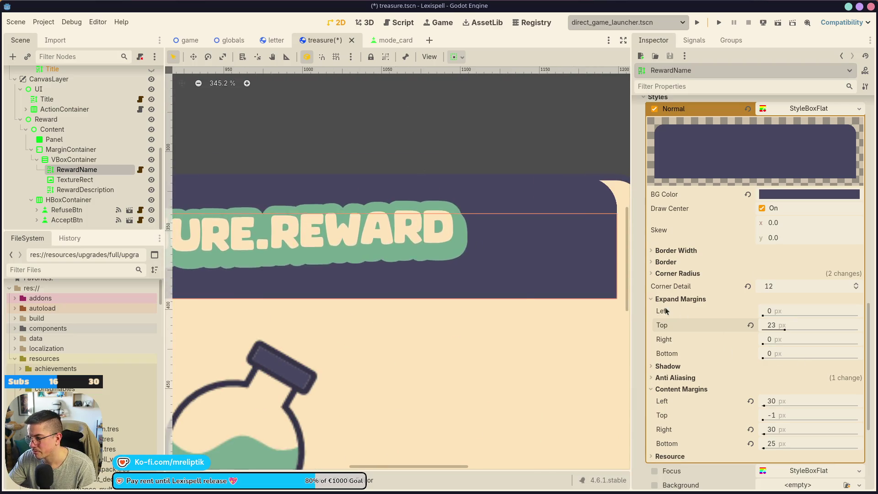
pyautogui.click(814, 340)
pyautogui.write('20')
pyautogui.press('Return')
pyautogui.click(806, 311)
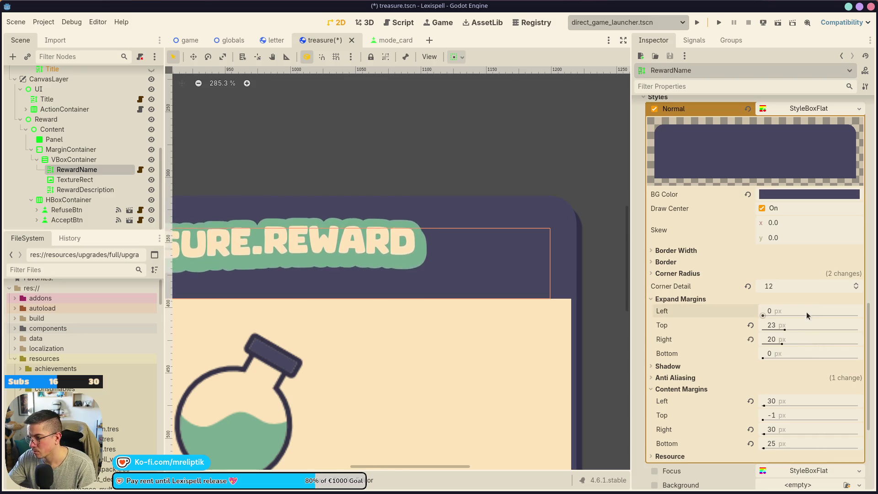
pyautogui.write('20')
pyautogui.press('Return')
# Save the treasure scene.
pyautogui.scroll(-7, 493, 214)
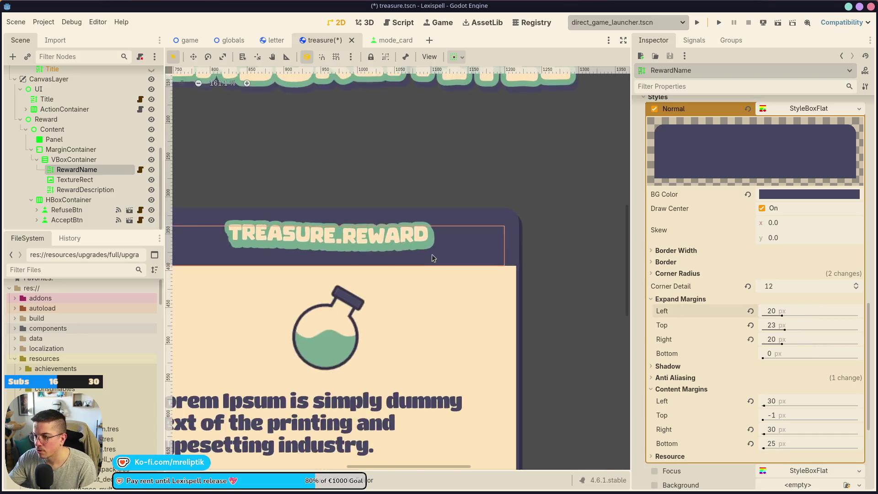
pyautogui.click(492, 215)
pyautogui.hotkey('ctrl', 's')
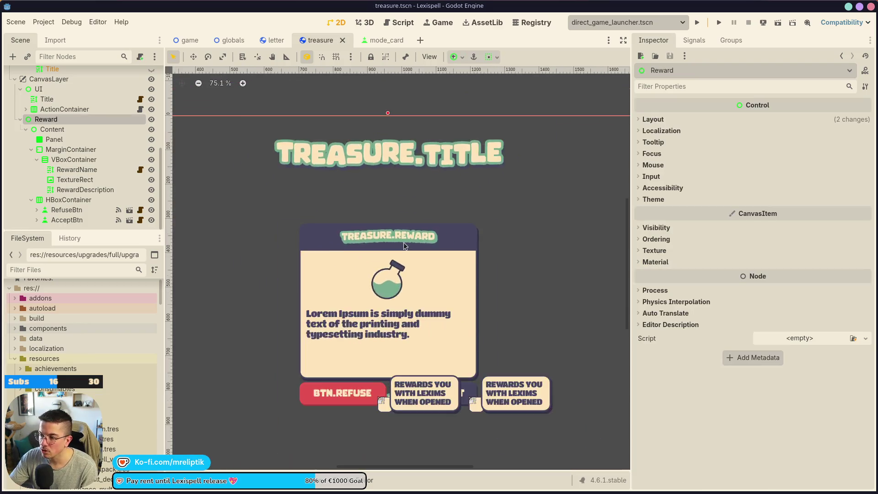
# Widen the card's Content panel evenly and raise its top edge to make it taller.
pyautogui.scroll(-3, 430, 224)
pyautogui.scroll(2, 415, 268)
pyautogui.click(406, 270)
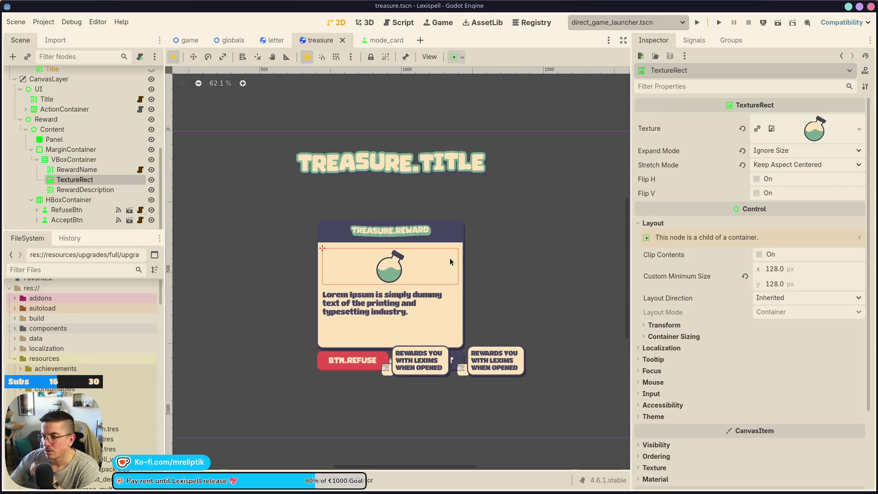
pyautogui.scroll(1, 395, 255)
pyautogui.scroll(-2, 395, 255)
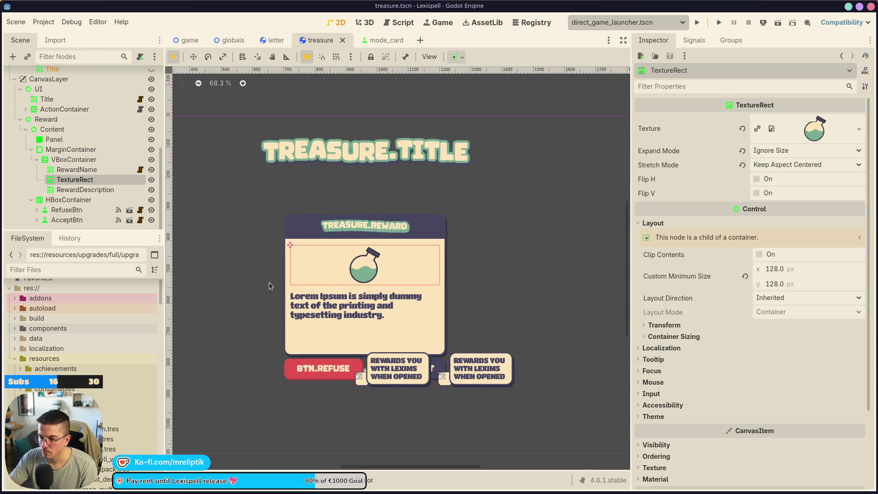
pyautogui.scroll(1, 265, 297)
pyautogui.scroll(-2, 325, 169)
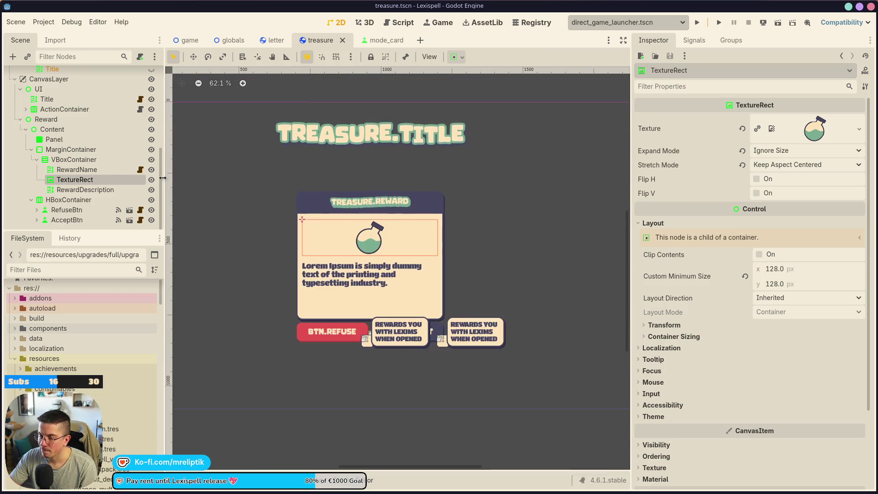
pyautogui.click(67, 149)
pyautogui.scroll(3, 385, 202)
pyautogui.click(52, 128)
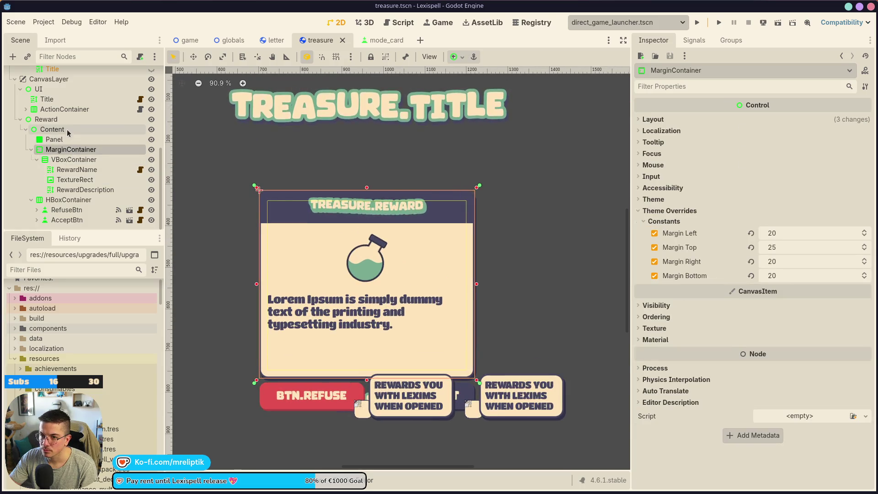
pyautogui.moveTo(479, 284)
pyautogui.mouseDown()
pyautogui.moveTo(496, 284)
pyautogui.moveTo(485, 284)
pyautogui.mouseUp()
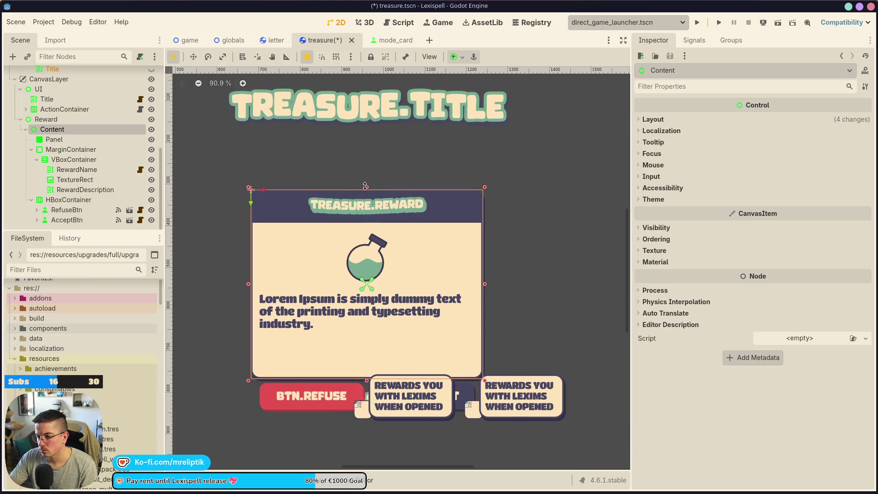
pyautogui.moveTo(367, 188); pyautogui.dragTo(365, 168)
# Change the potion TextureRect's custom minimum height and save the treasure scene.
pyautogui.scroll(-6, 366, 173)
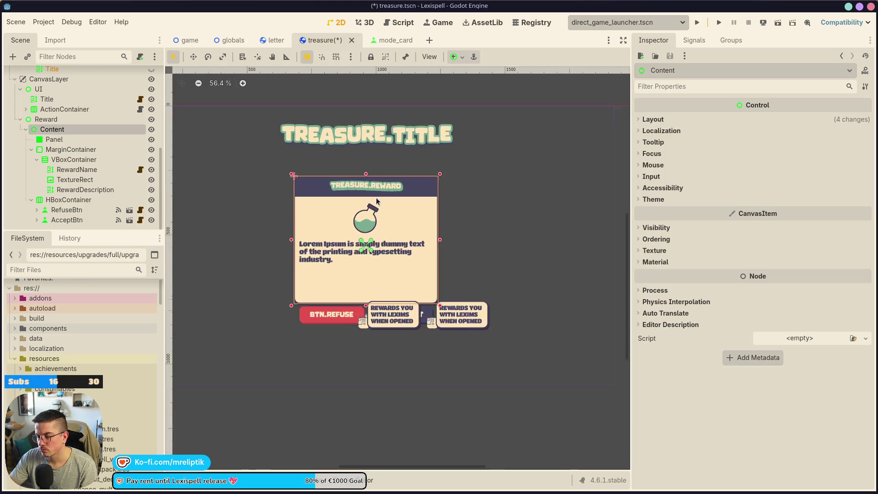
pyautogui.scroll(3, 387, 296)
pyautogui.scroll(4, 375, 243)
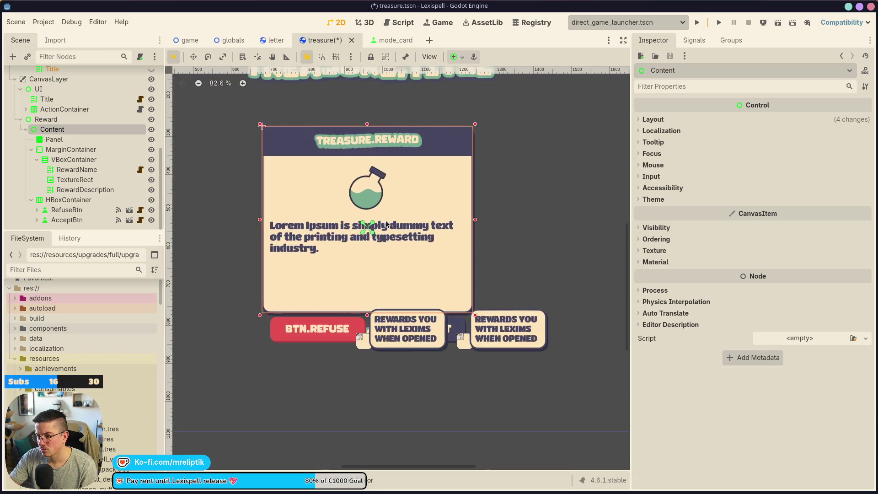
pyautogui.click(356, 190)
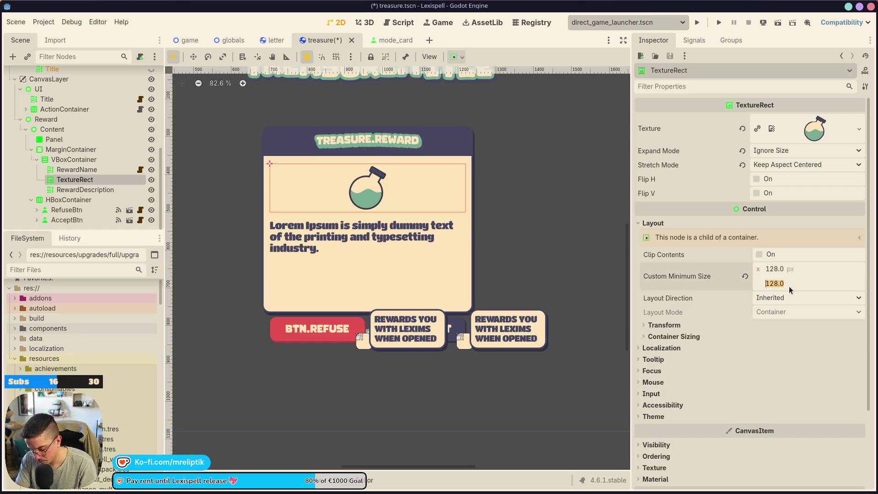
pyautogui.write('0')
pyautogui.press('Return')
pyautogui.hotkey('ctrl', 's')
# Restore the potion image's minimum size to 128 × 128 and save the scene.
pyautogui.click(467, 206)
pyautogui.hotkey('ctrl', 's')
pyautogui.hotkey('ctrl', 'z')
pyautogui.scroll(-3, 478, 219)
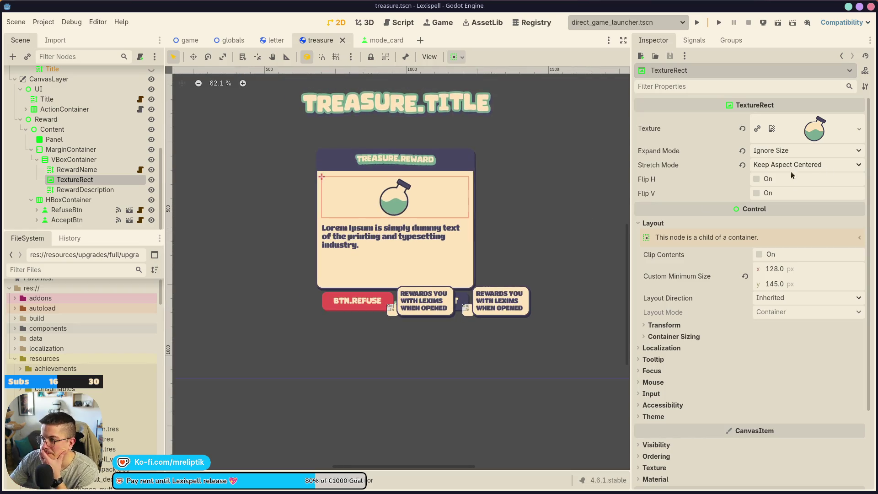
pyautogui.scroll(-4, 548, 203)
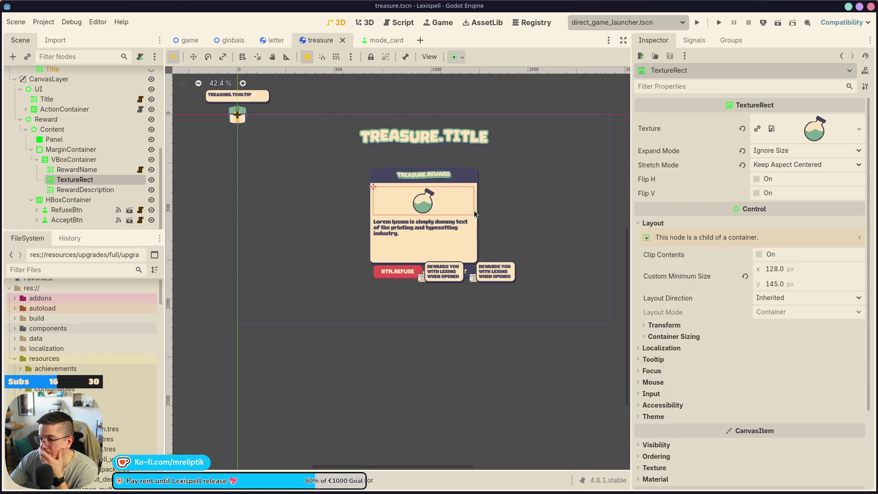
pyautogui.hotkey('ctrl', 'z')
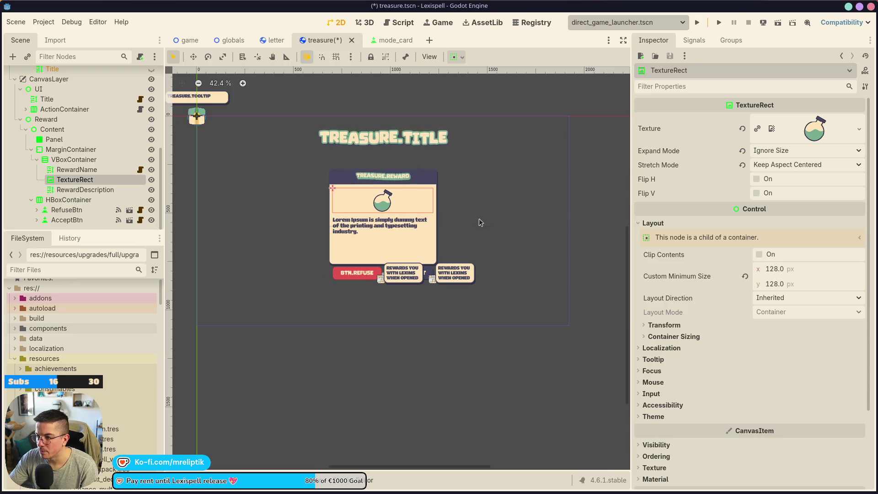
pyautogui.scroll(2, 92, 190)
pyautogui.click(46, 138)
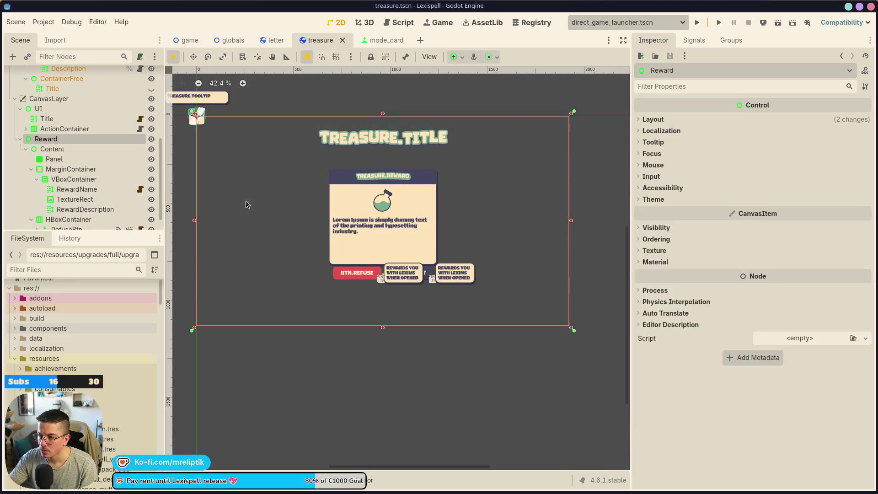
# Set the VBoxContainer's item separation to 25 and save the scene.
pyautogui.doubleClick(84, 180)
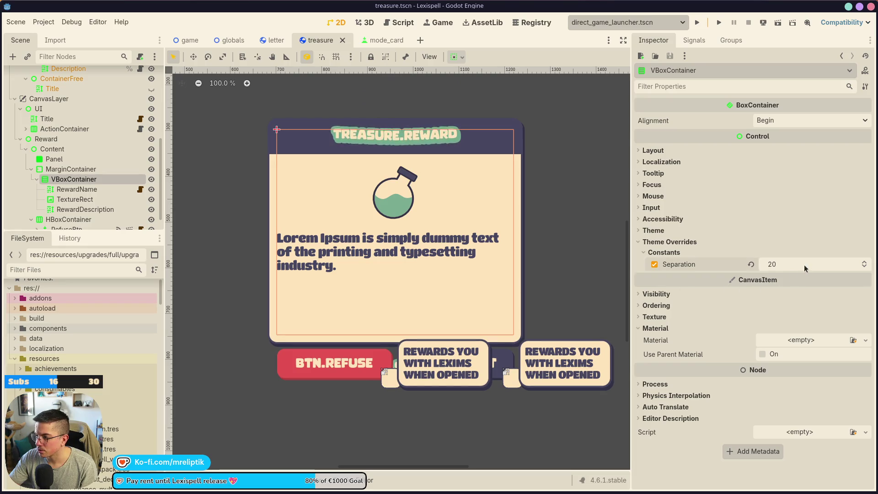
pyautogui.write('10')
pyautogui.press('Return')
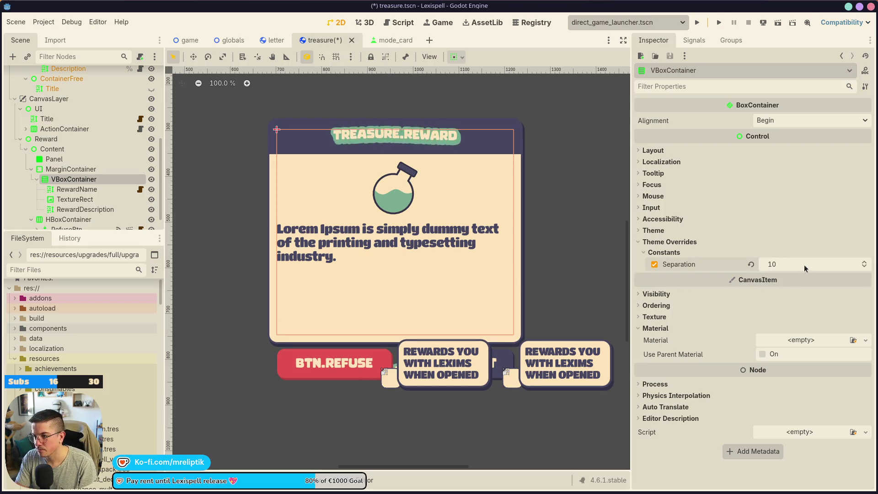
pyautogui.click(804, 265)
pyautogui.write('25')
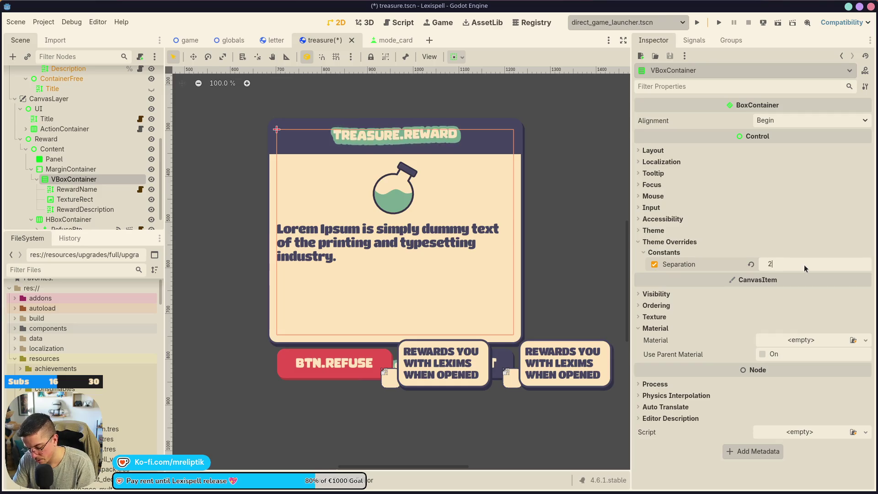
pyautogui.press('Return')
pyautogui.hotkey('ctrl', 's')
# Save the treasure scene again while inspecting the Reward and RewardDescription nodes.
pyautogui.click(401, 191)
pyautogui.scroll(-3, 401, 191)
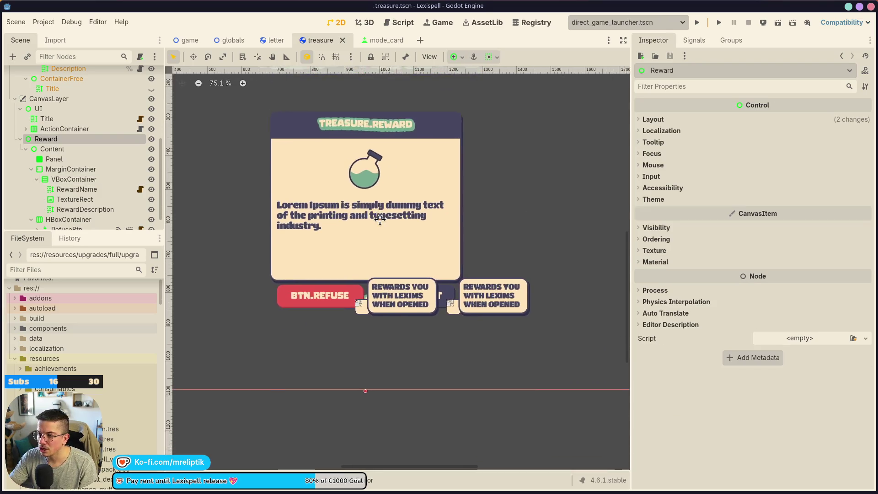
pyautogui.hotkey('ctrl', 's')
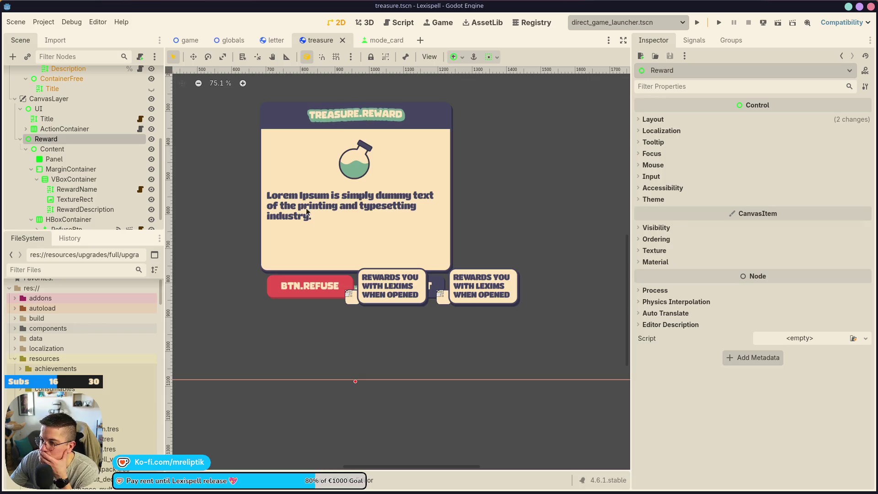
pyautogui.click(308, 211)
pyautogui.scroll(-1, 354, 240)
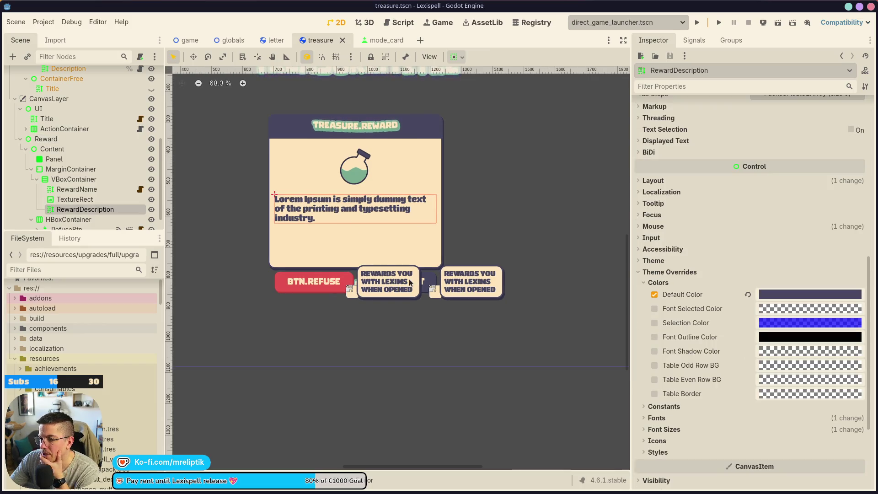
# Set the MarginContainer's left, top and right margins to 25 and save.
pyautogui.click(69, 173)
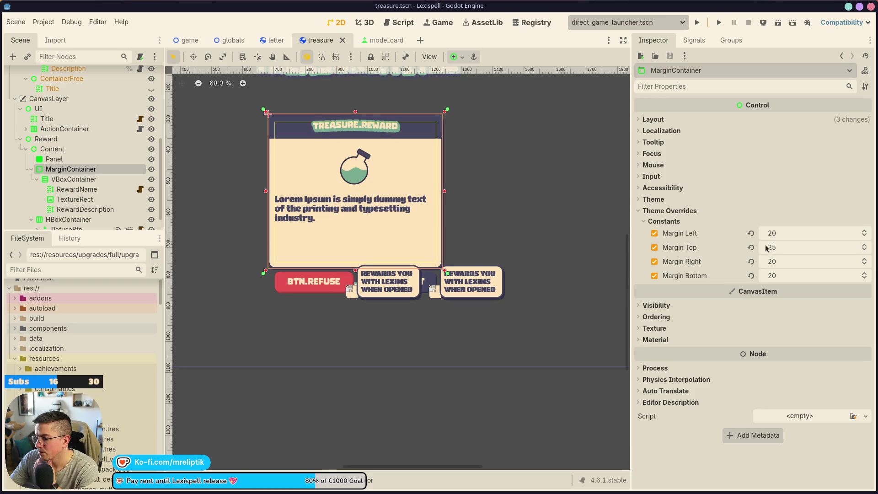
pyautogui.write('25')
pyautogui.press('Tab')
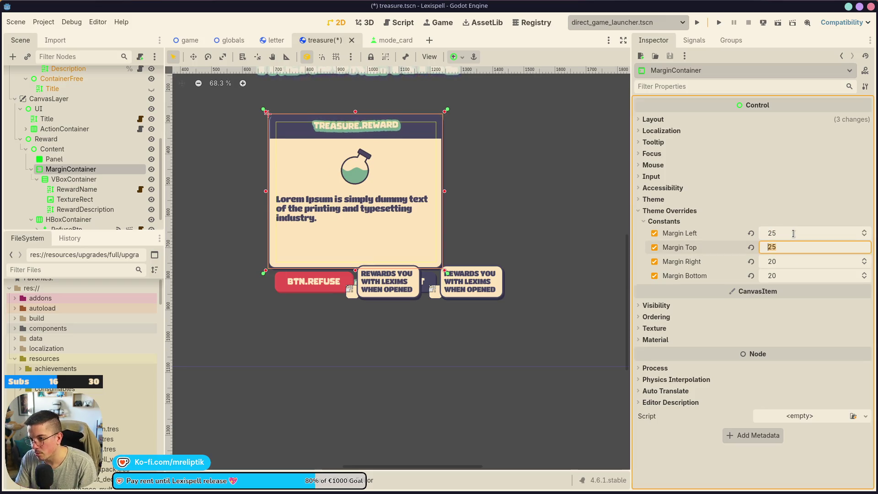
pyautogui.click(790, 276)
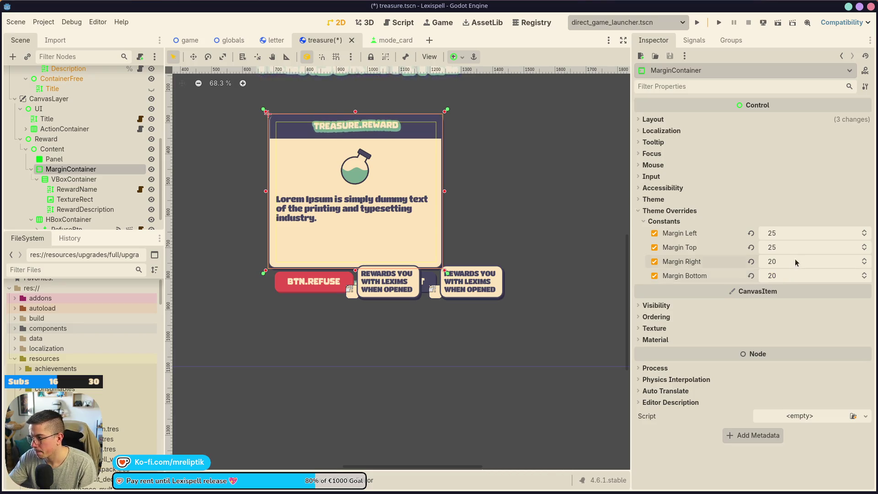
pyautogui.hotkey('ctrl', 'z')
pyautogui.hotkey('ctrl', 's')
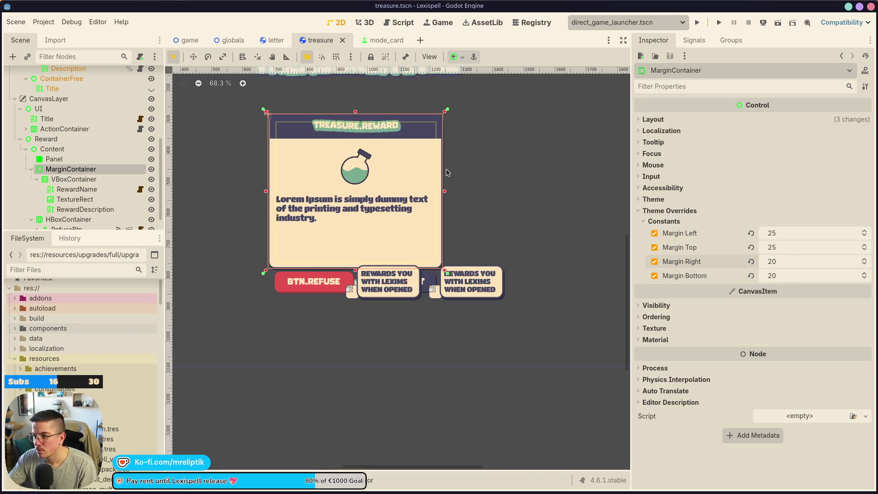
pyautogui.write('25')
pyautogui.press('Return')
pyautogui.hotkey('ctrl', 's')
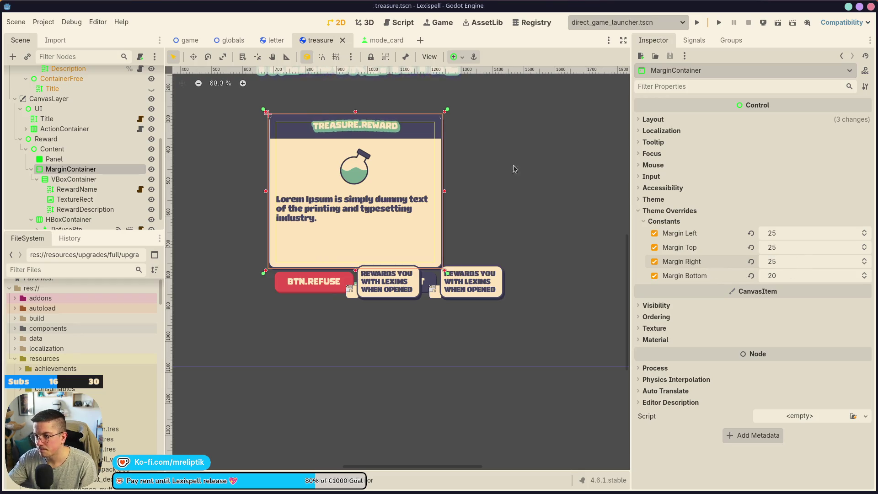
pyautogui.click(54, 159)
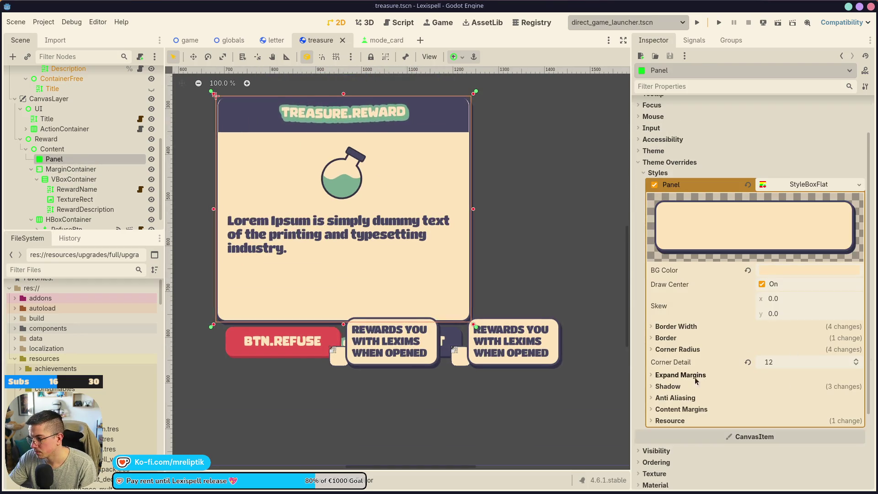
# Expand the RewardName title background by 25 on the left and right, then save.
pyautogui.click(677, 375)
pyautogui.click(678, 378)
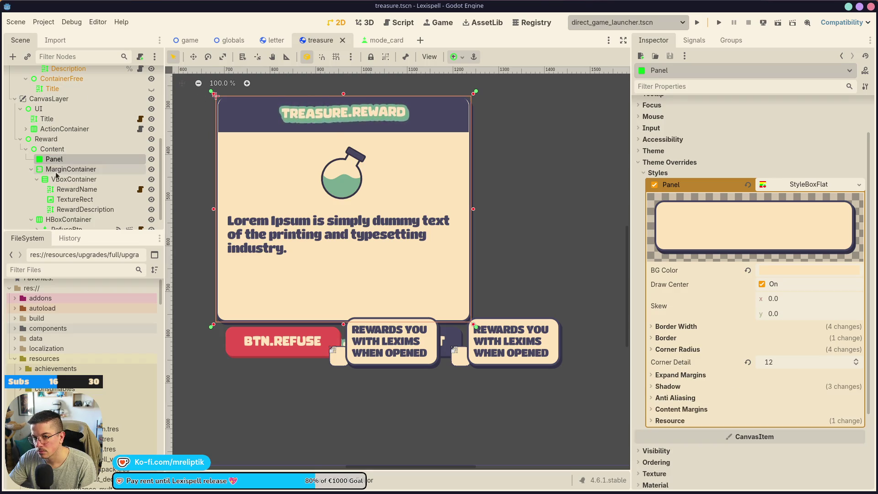
pyautogui.click(77, 189)
pyautogui.moveTo(791, 315); pyautogui.dragTo(794, 334)
pyautogui.click(798, 342)
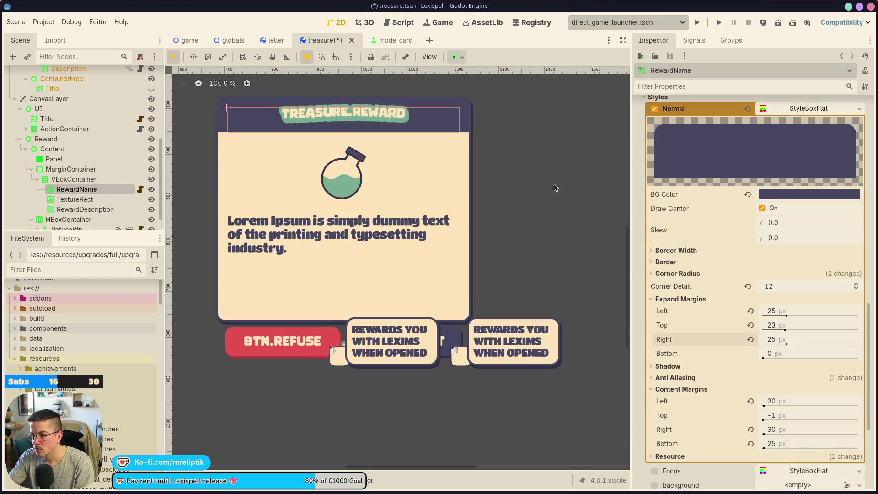
pyautogui.click(554, 188)
pyautogui.hotkey('ctrl', 's')
# Compare against the mode_card scene and recheck the VBoxContainer and RewardName title.
pyautogui.scroll(-5, 377, 192)
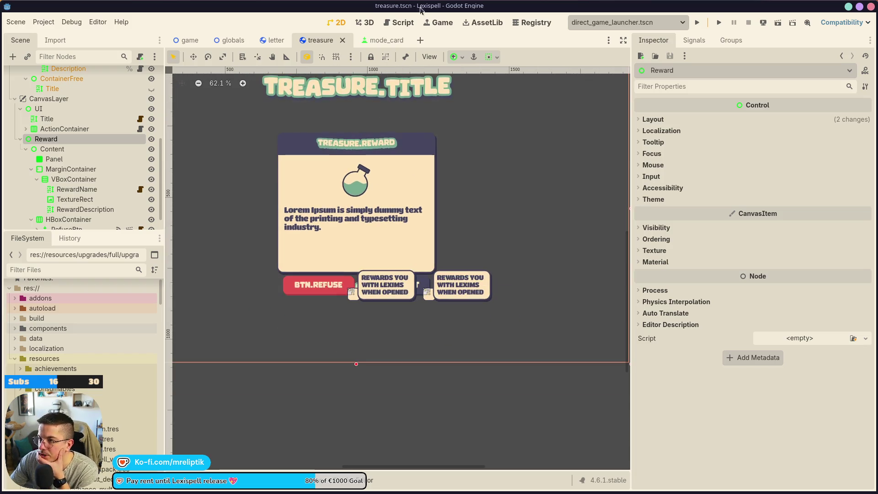
pyautogui.click(384, 40)
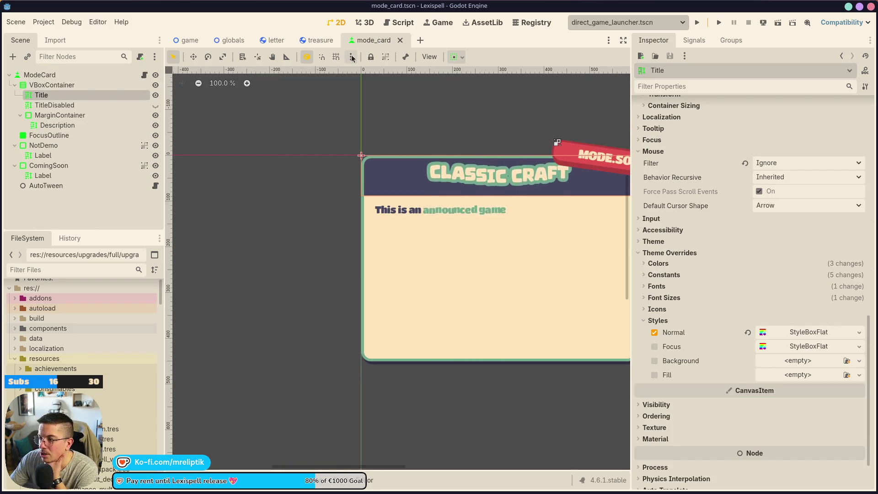
pyautogui.click(318, 40)
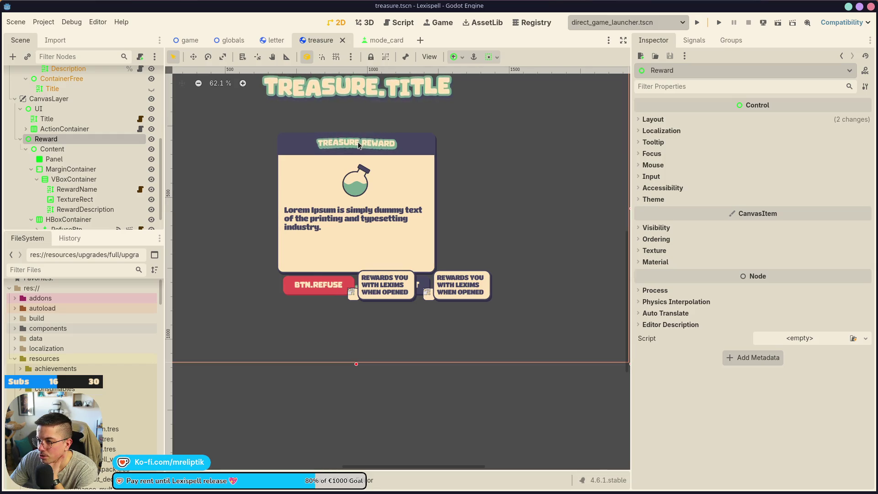
pyautogui.scroll(5, 358, 145)
pyautogui.click(358, 144)
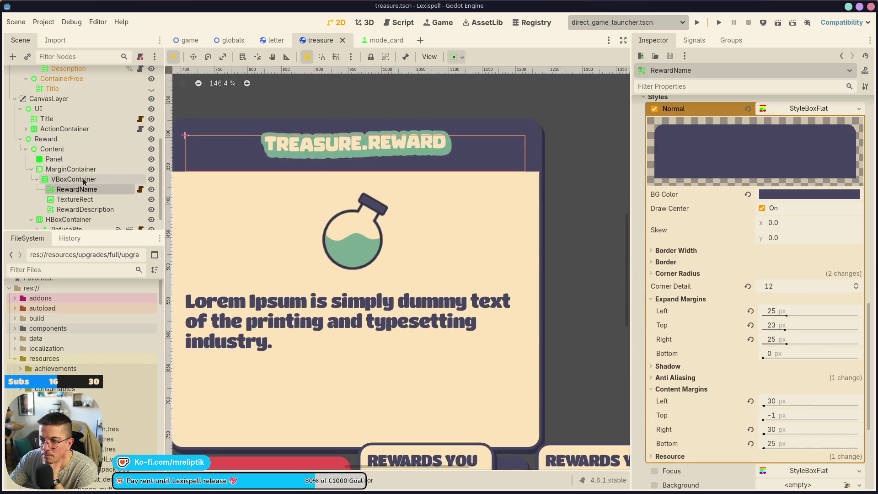
pyautogui.click(84, 182)
pyautogui.scroll(-1, 76, 184)
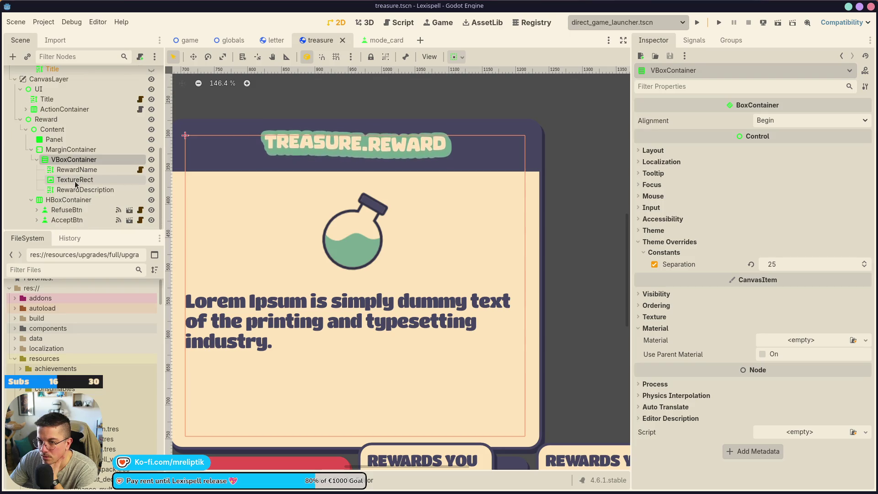
pyautogui.click(76, 169)
pyautogui.scroll(-4, 723, 326)
pyautogui.scroll(10, 713, 343)
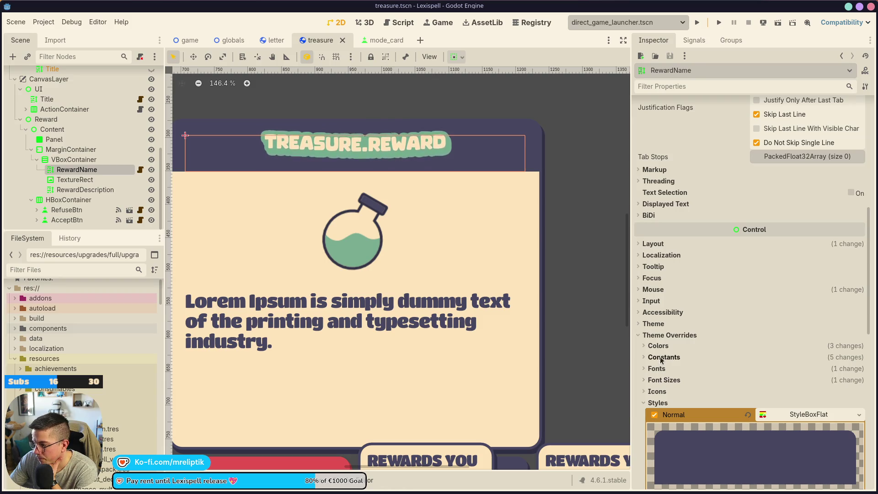
# Remove RewardName's shadow outline size, shadow offset and font shadow colour overrides, then save.
pyautogui.click(662, 357)
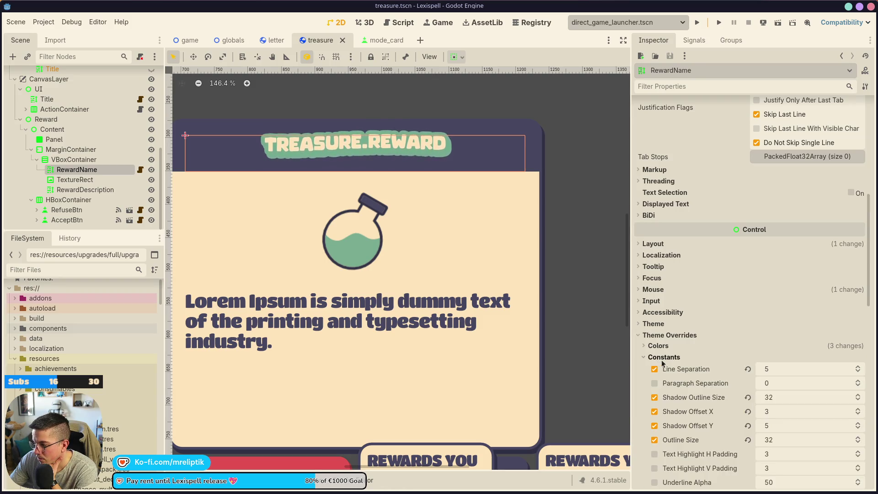
pyautogui.click(655, 397)
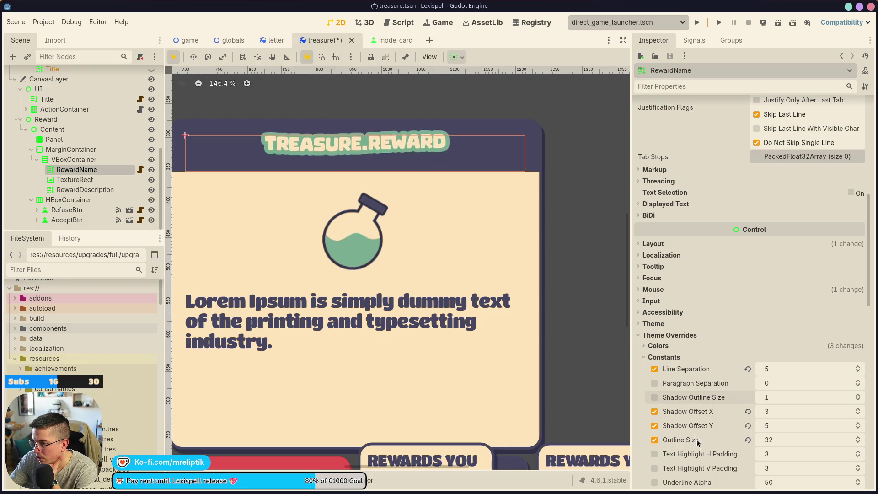
pyautogui.click(654, 426)
pyautogui.click(655, 412)
pyautogui.click(656, 346)
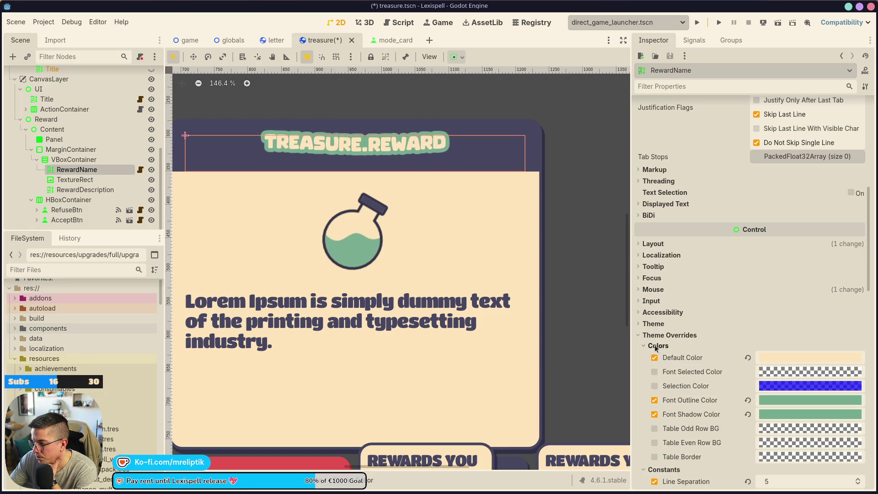
pyautogui.click(655, 414)
pyautogui.click(583, 347)
pyautogui.hotkey('ctrl', 's')
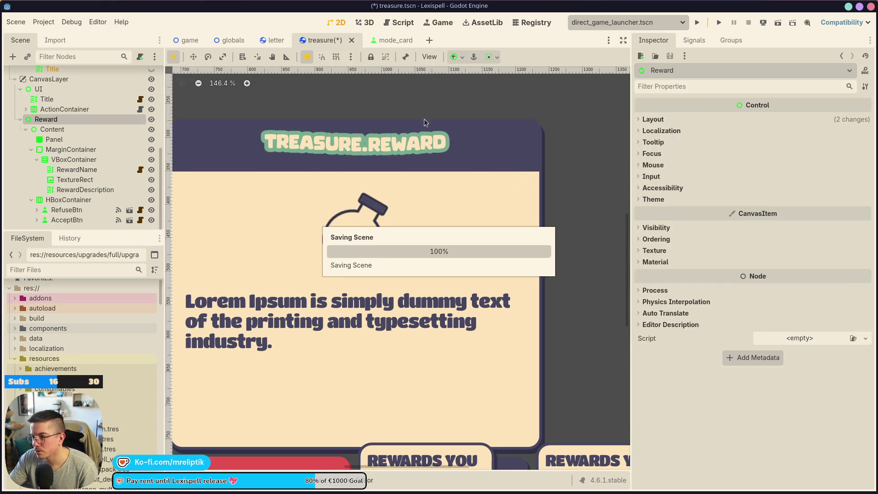
pyautogui.scroll(-6, 317, 200)
pyautogui.scroll(-4, 320, 201)
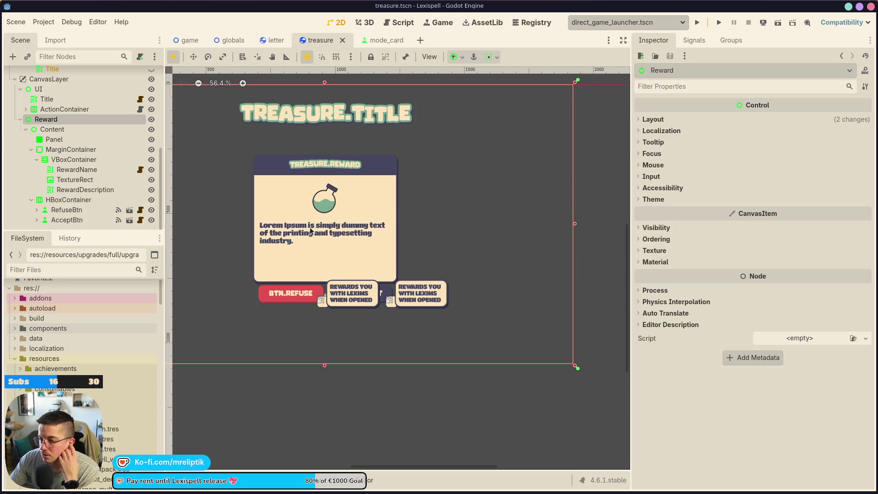
# Nudge the button HBoxContainer slightly lower and save the treasure scene.
pyautogui.click(69, 199)
pyautogui.scroll(10, 335, 292)
pyautogui.scroll(4, 336, 291)
pyautogui.moveTo(336, 283); pyautogui.dragTo(337, 292)
pyautogui.scroll(-13, 337, 293)
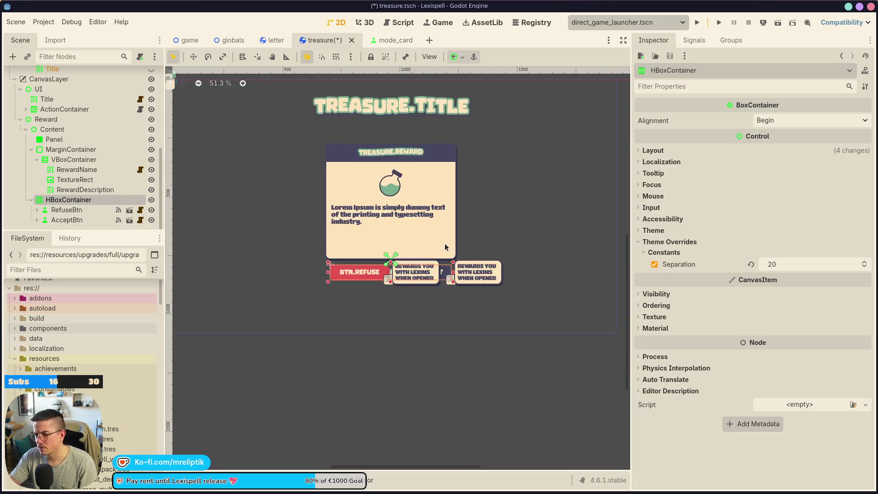
pyautogui.hotkey('ctrl', 's')
pyautogui.scroll(-1, 276, 191)
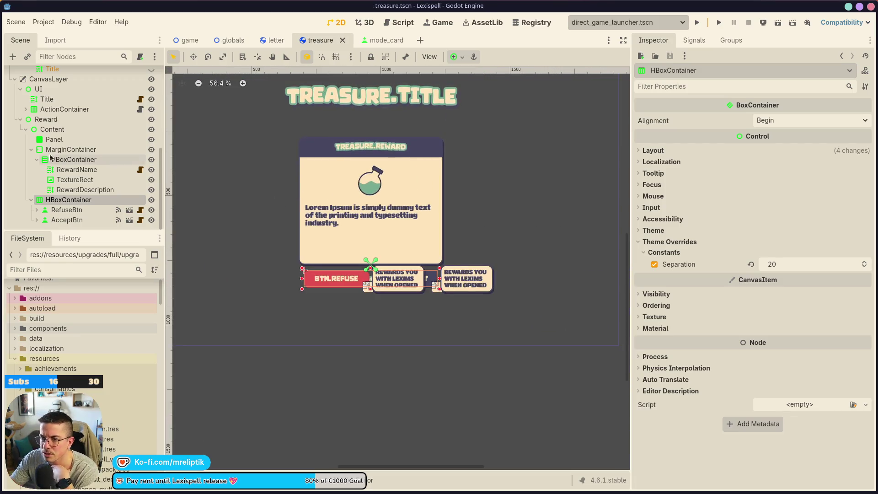
# Collapse Content's children in the Scene dock and select the Reward node.
pyautogui.click(26, 130)
pyautogui.click(49, 210)
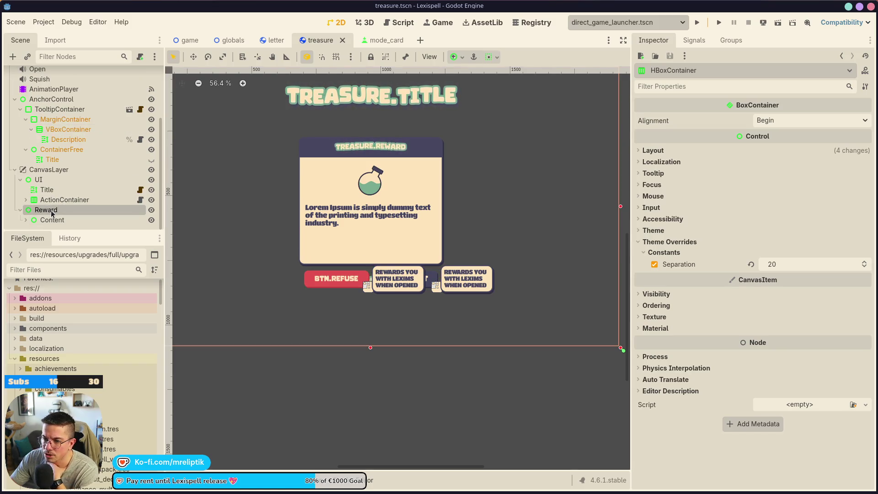
pyautogui.click(57, 220)
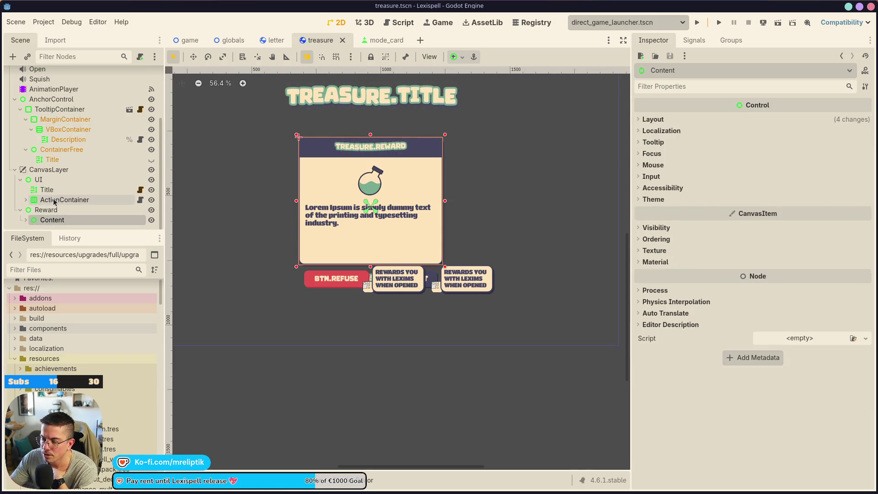
pyautogui.click(41, 210)
pyautogui.click(69, 221)
pyautogui.click(70, 213)
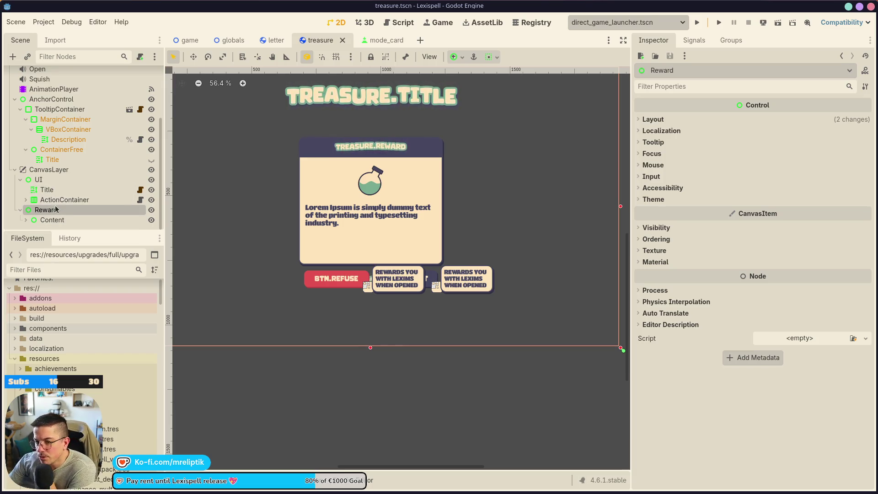
# Set the Reward node's mouse filter to Ignore, keeping recursive focus behaviour Inherited.
pyautogui.click(651, 154)
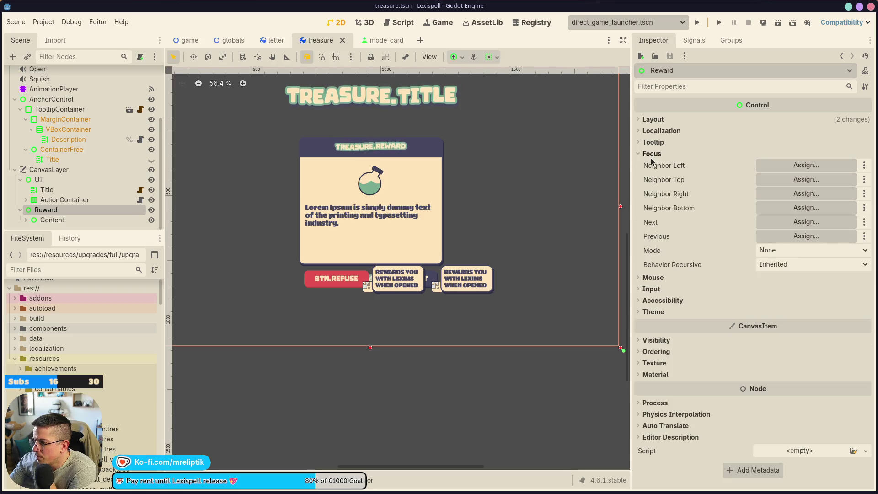
pyautogui.click(784, 266)
pyautogui.click(786, 267)
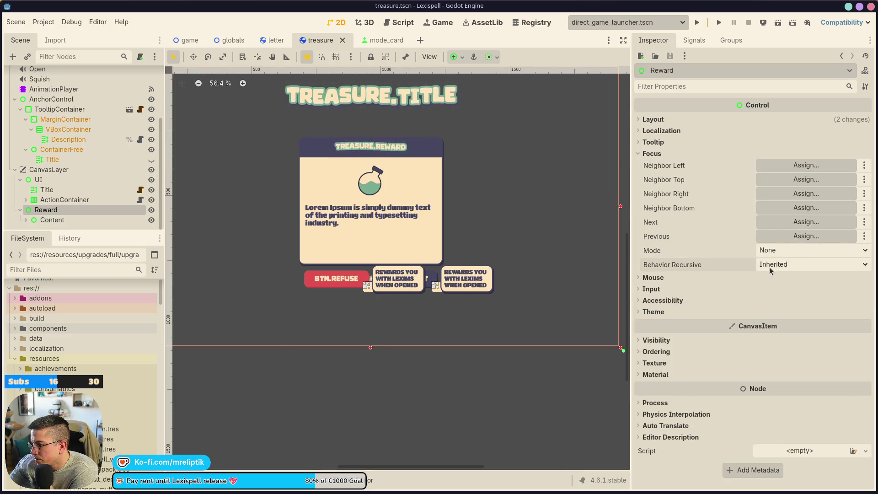
pyautogui.click(666, 277)
pyautogui.click(787, 288)
pyautogui.click(786, 326)
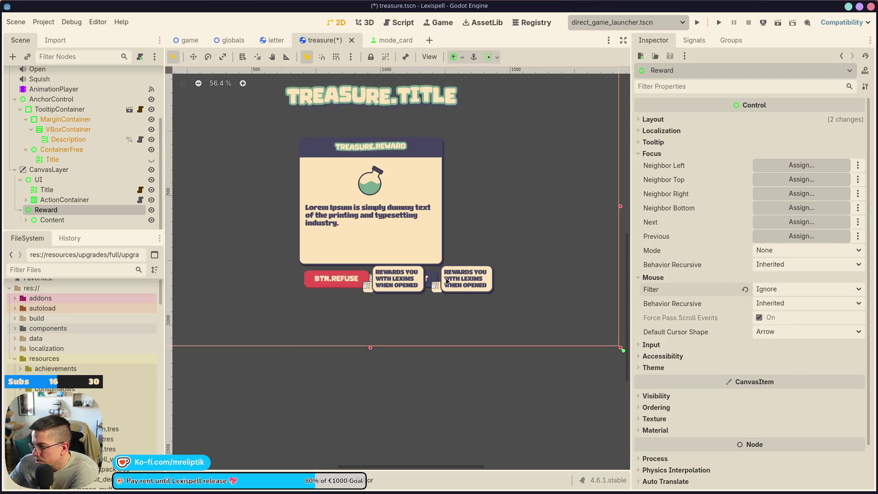
pyautogui.click(52, 220)
pyautogui.scroll(-2, 288, 219)
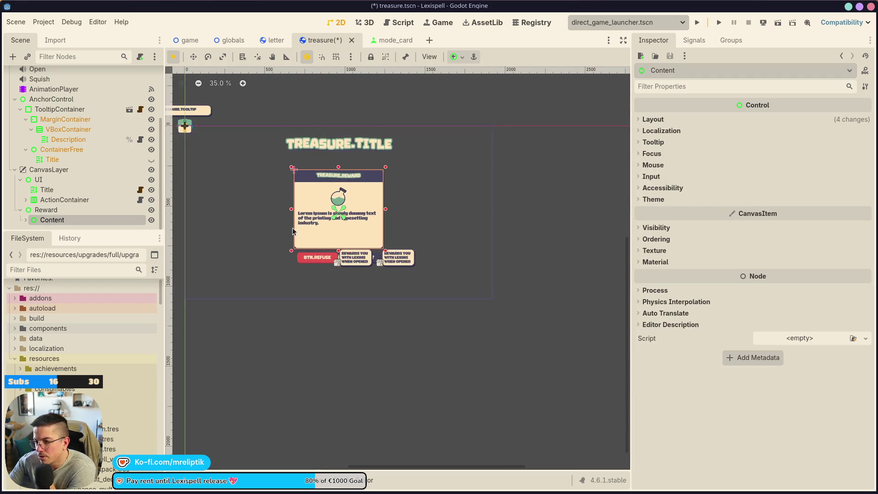
# Add an AutoTween child node under Content.
pyautogui.rightClick(46, 211)
pyautogui.click(46, 219)
pyautogui.rightClick(46, 220)
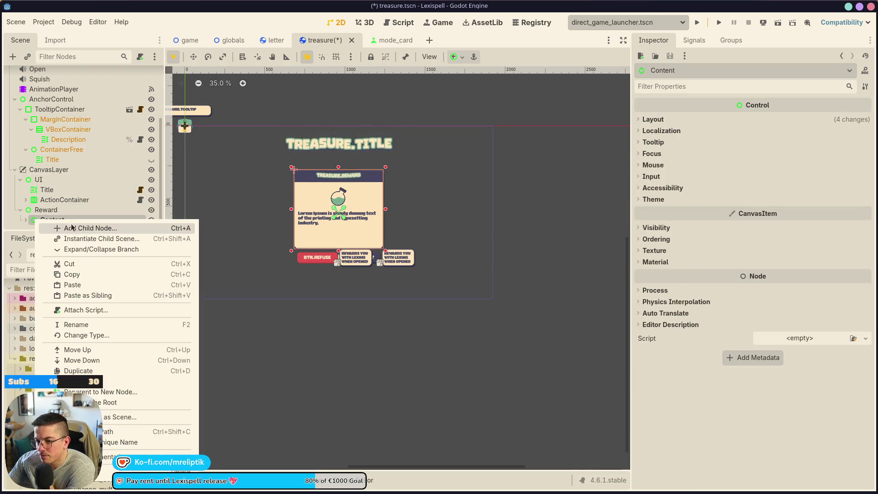
pyautogui.click(74, 225)
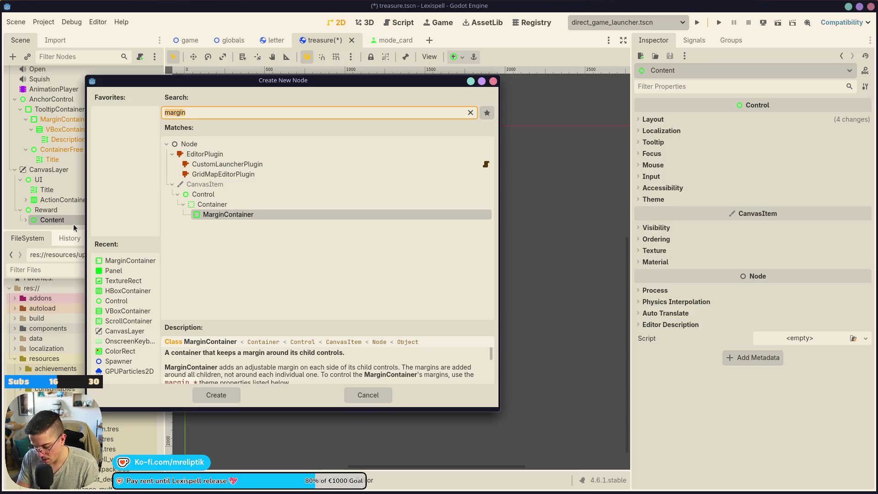
pyautogui.write('autoa')
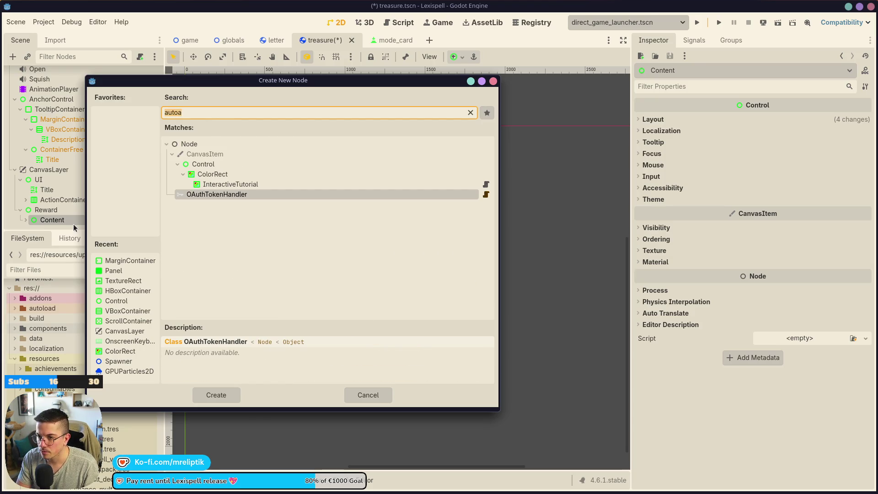
pyautogui.write('autot')
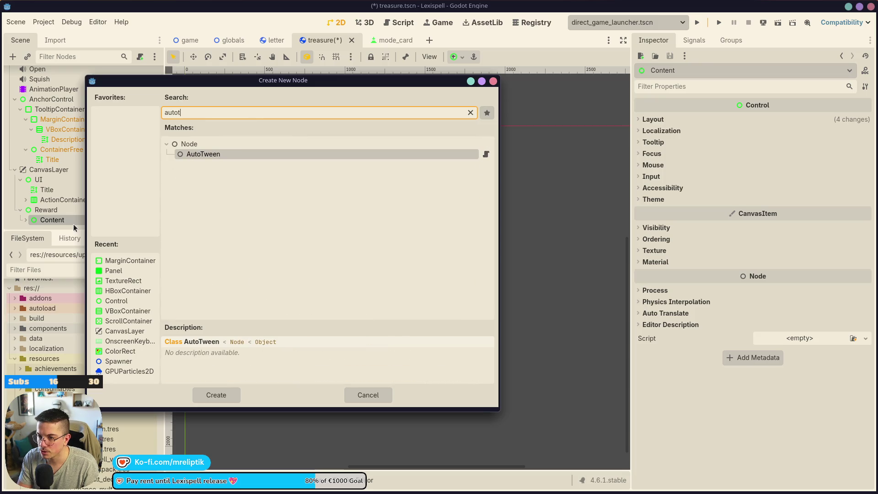
pyautogui.press('Return')
pyautogui.hotkey('ctrl', 's')
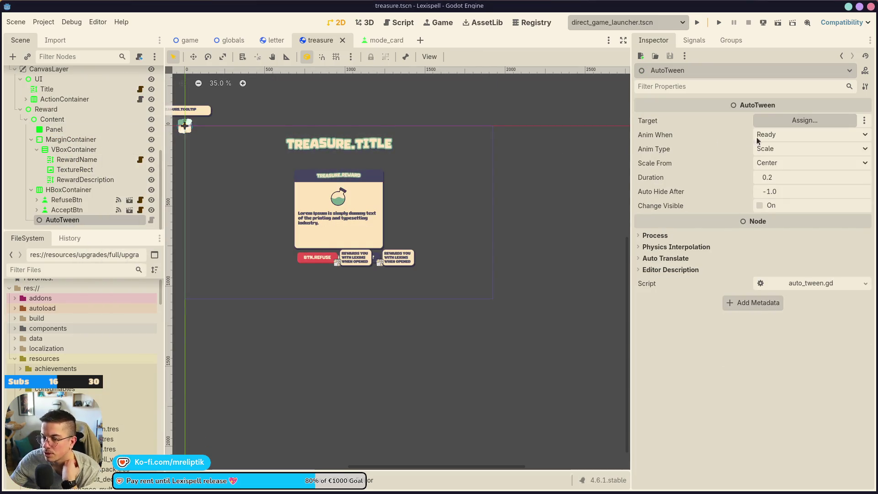
# Target Content with the AutoTween, animating on Visible with Scale from Center.
pyautogui.click(801, 121)
pyautogui.scroll(-5, 280, 208)
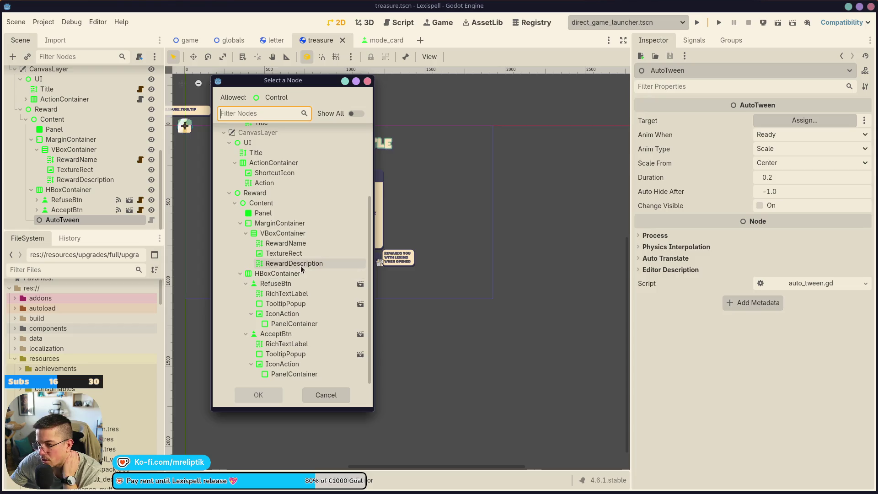
pyautogui.doubleClick(267, 206)
pyautogui.click(769, 134)
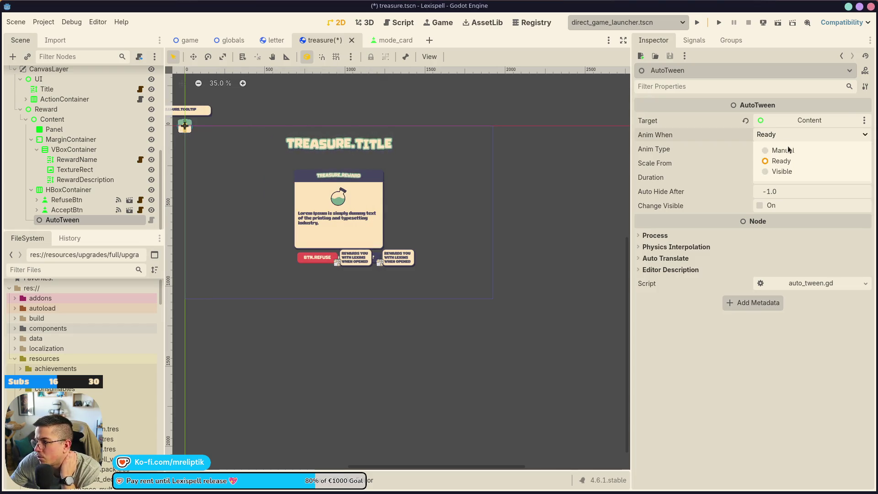
pyautogui.click(781, 150)
pyautogui.click(784, 136)
pyautogui.click(783, 171)
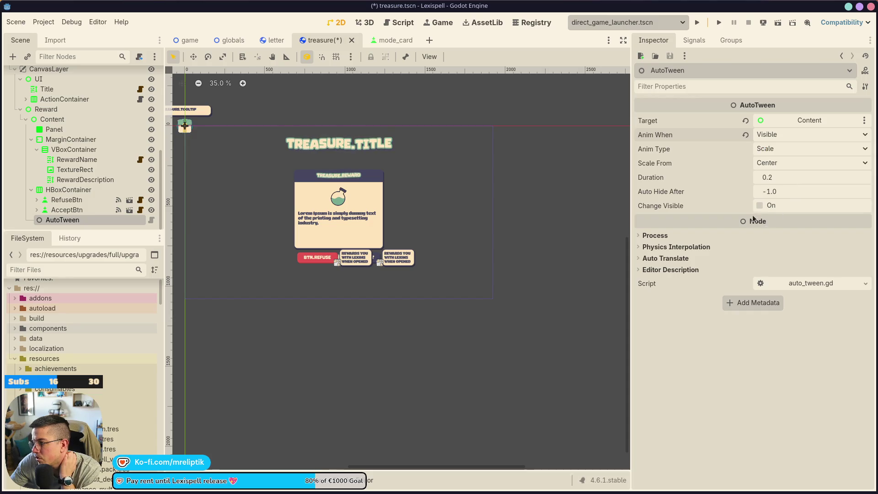
pyautogui.click(783, 148)
pyautogui.click(777, 174)
pyautogui.click(784, 163)
pyautogui.click(765, 180)
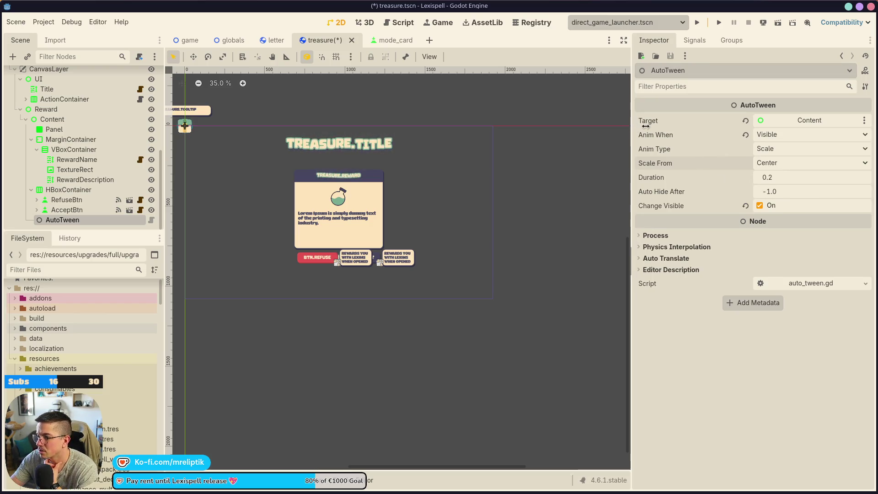
# Toggle Content's visibility to preview the scale-in, then save the scene.
pyautogui.moveTo(631, 183); pyautogui.dragTo(685, 183)
pyautogui.scroll(4, 349, 259)
pyautogui.scroll(-2, 349, 259)
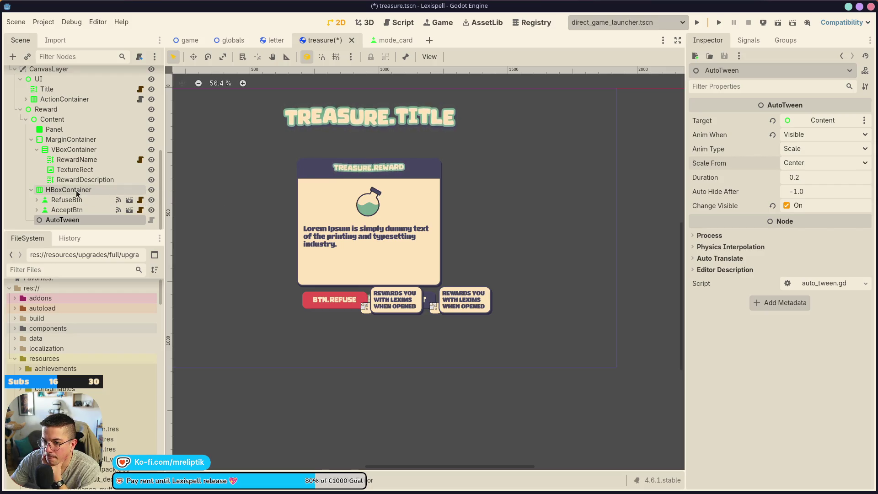
pyautogui.click(151, 120)
pyautogui.click(151, 121)
pyautogui.hotkey('ctrl', 's')
# Reopen treasure.tscn and toggle Content's visibility again to preview the scale-in animation.
pyautogui.click(352, 40)
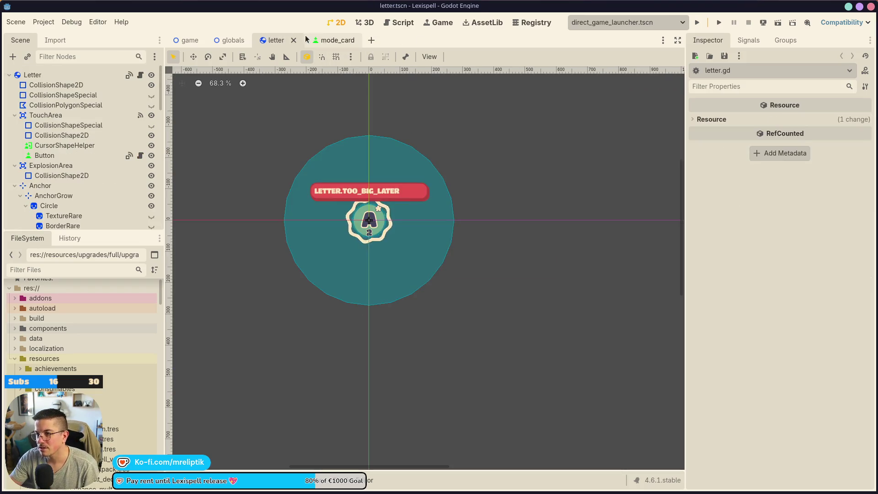
pyautogui.hotkey('ctrl', 'shift', 'o')
pyautogui.write('treasure')
pyautogui.press('Return')
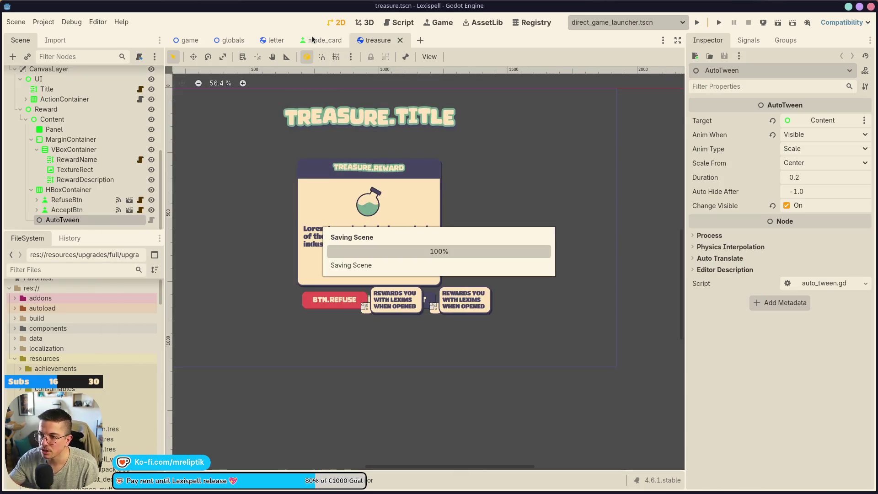
pyautogui.click(151, 120)
pyautogui.click(151, 119)
pyautogui.click(151, 120)
pyautogui.click(151, 120)
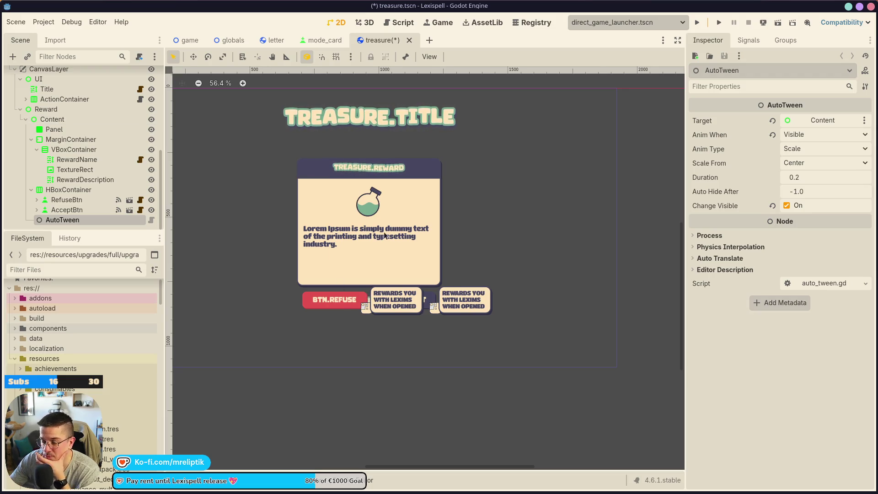
pyautogui.scroll(-3, 344, 278)
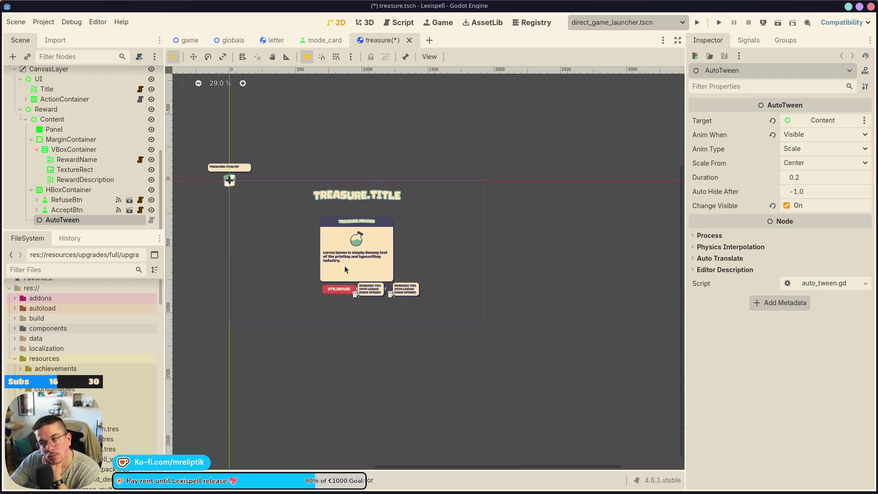
pyautogui.scroll(8, 344, 267)
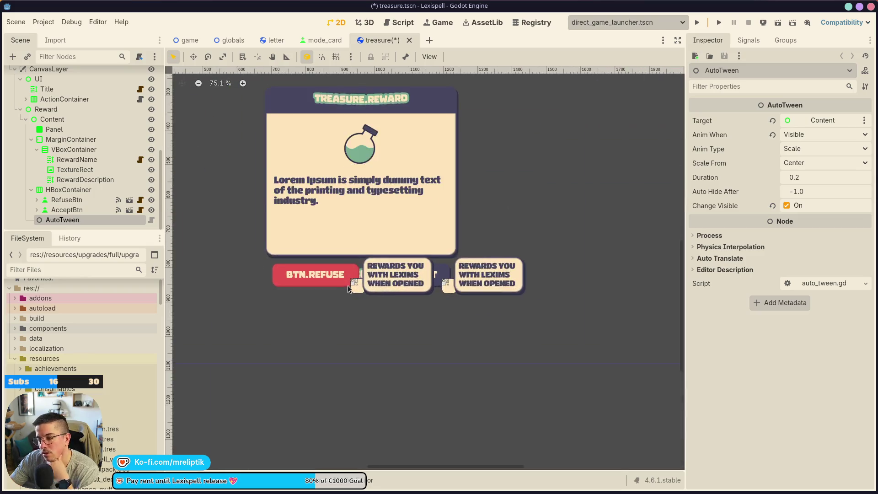
# Select RefuseBtn and set its left and right focus neighbours to AcceptBtn.
pyautogui.click(323, 269)
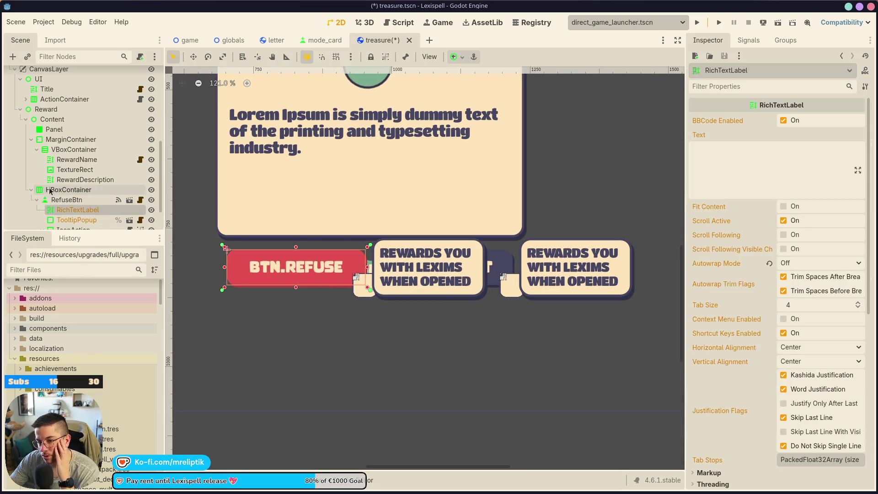
pyautogui.click(67, 199)
pyautogui.scroll(-5, 759, 267)
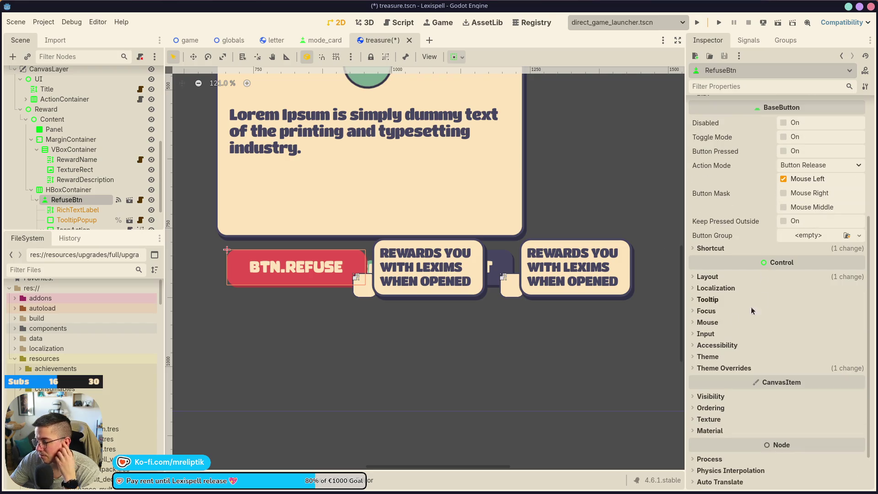
pyautogui.click(704, 322)
pyautogui.click(706, 311)
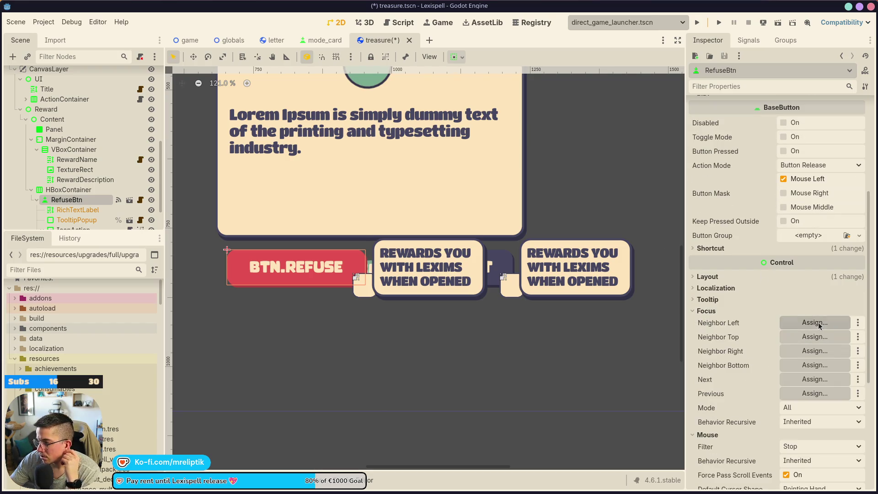
pyautogui.click(816, 323)
pyautogui.scroll(-5, 302, 329)
pyautogui.doubleClick(293, 333)
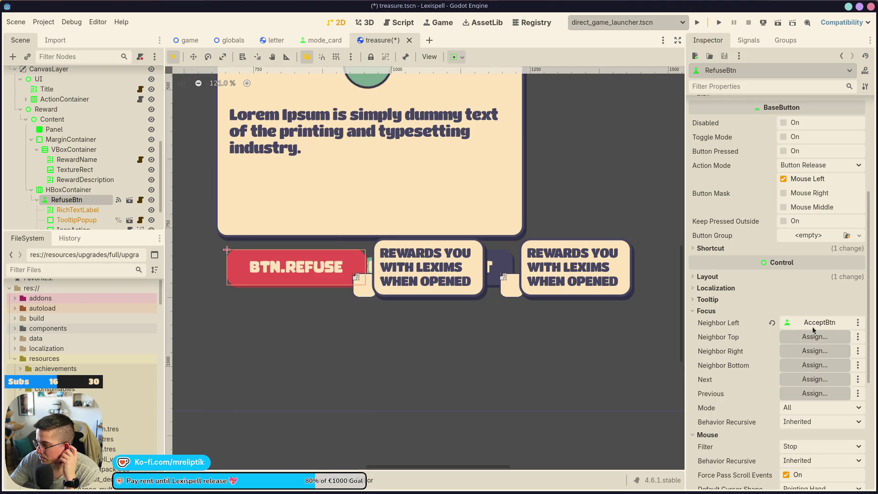
pyautogui.click(858, 322)
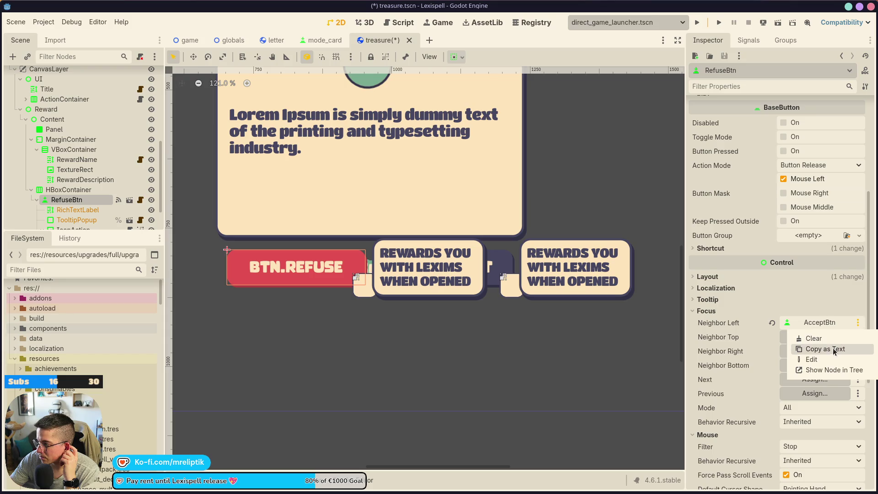
pyautogui.click(811, 360)
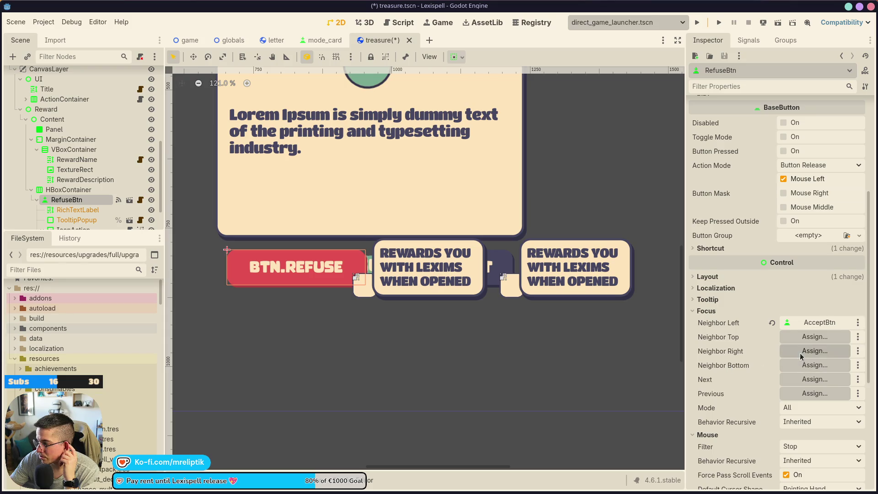
pyautogui.doubleClick(281, 334)
# Set RefuseBtn's top and bottom focus neighbours to RefuseBtn itself.
pyautogui.click(815, 336)
pyautogui.scroll(-5, 285, 315)
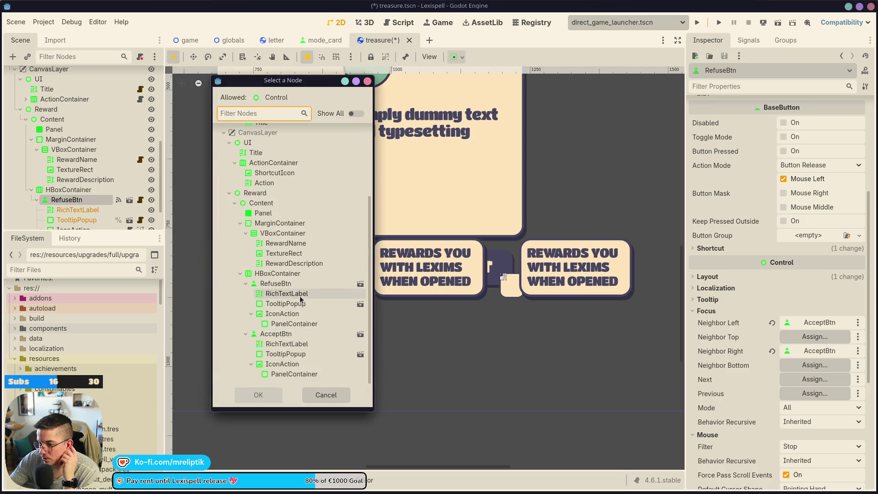
pyautogui.doubleClick(300, 291)
pyautogui.click(793, 364)
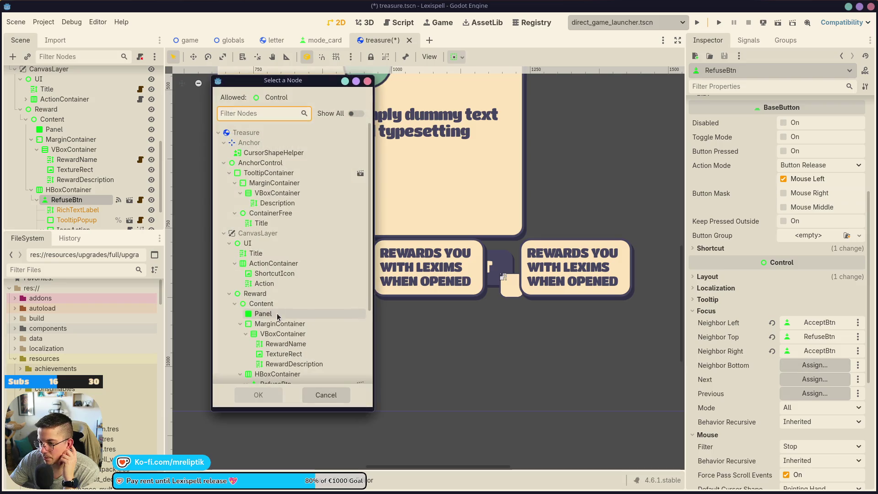
pyautogui.scroll(-4, 279, 316)
pyautogui.doubleClick(287, 285)
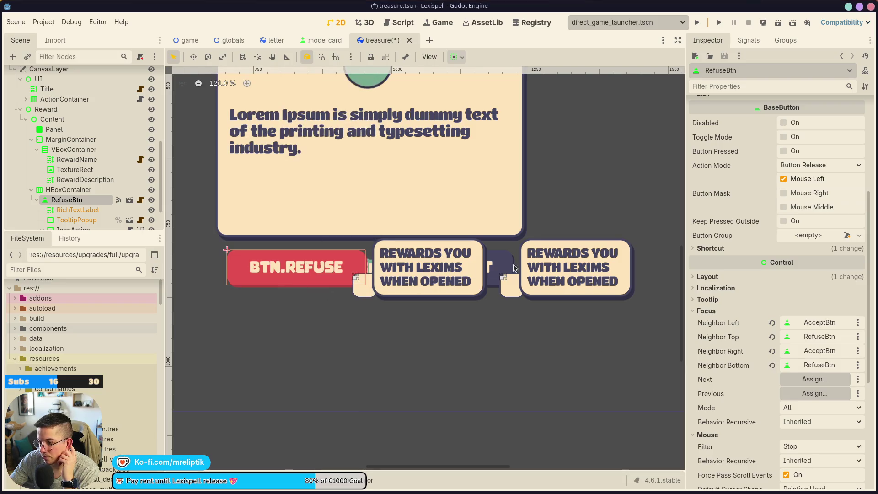
# Select AcceptBtn and set its left and right focus neighbours to RefuseBtn.
pyautogui.scroll(-2, 66, 205)
pyautogui.click(67, 210)
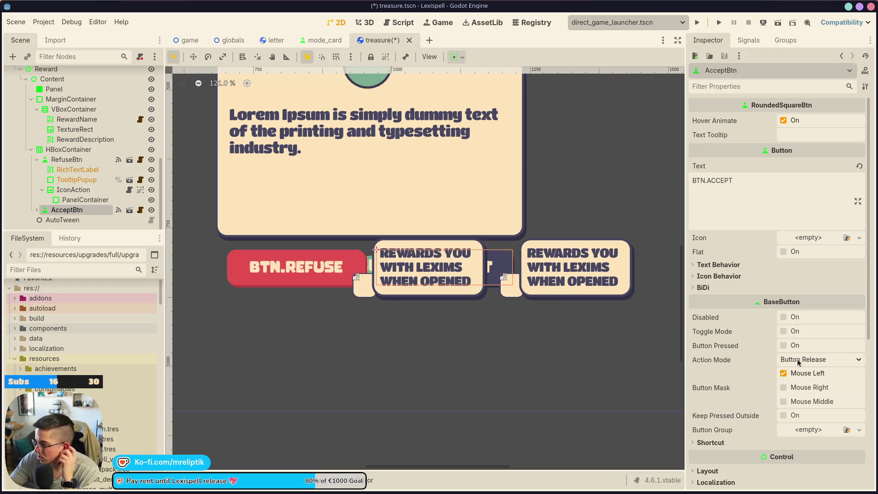
pyautogui.scroll(-5, 798, 362)
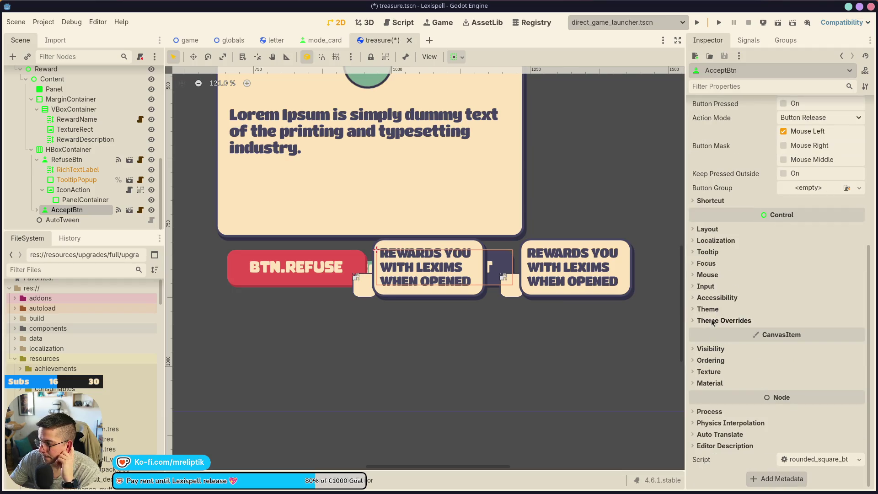
pyautogui.click(707, 275)
pyautogui.click(707, 274)
pyautogui.click(706, 263)
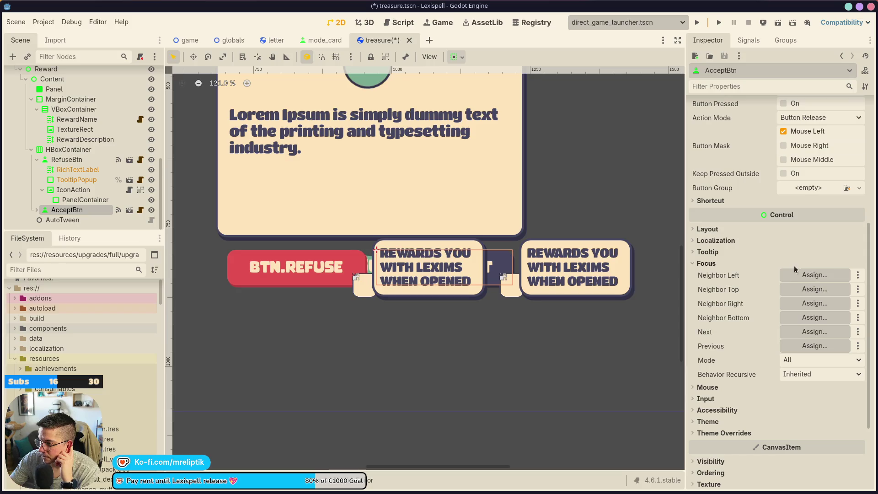
pyautogui.click(795, 274)
pyautogui.scroll(-5, 286, 320)
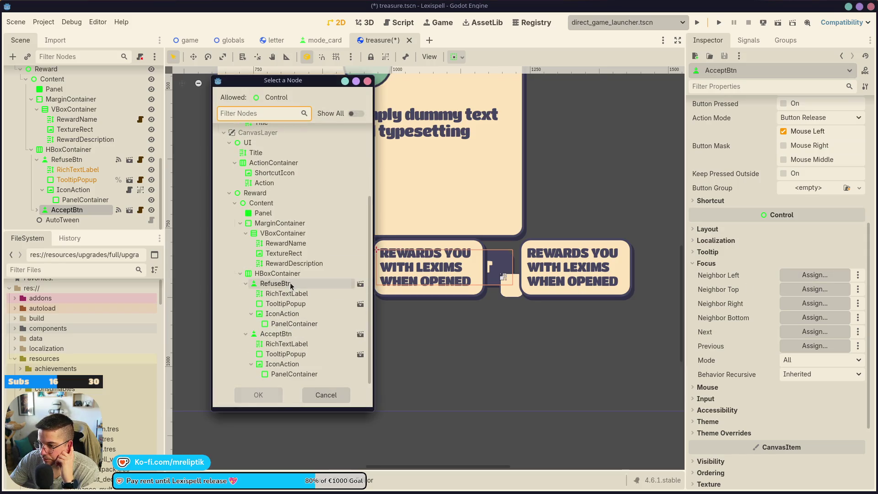
pyautogui.doubleClick(290, 284)
pyautogui.click(814, 303)
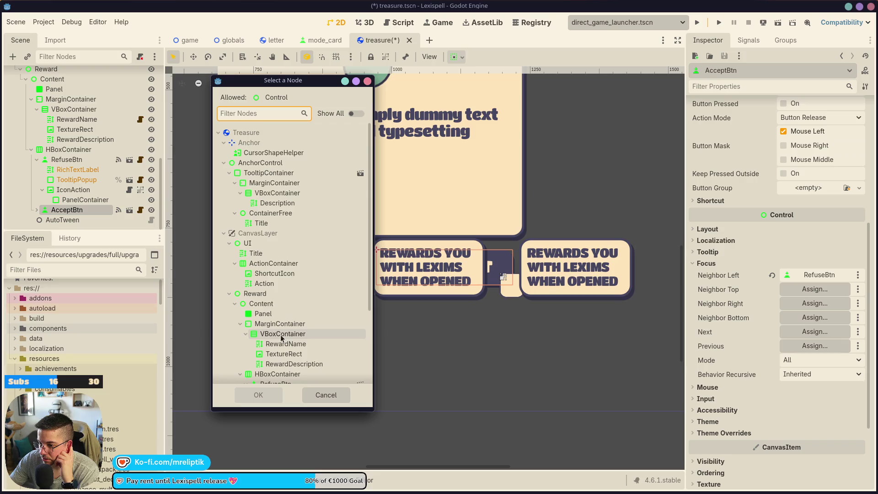
pyautogui.scroll(-4, 281, 337)
pyautogui.doubleClick(275, 294)
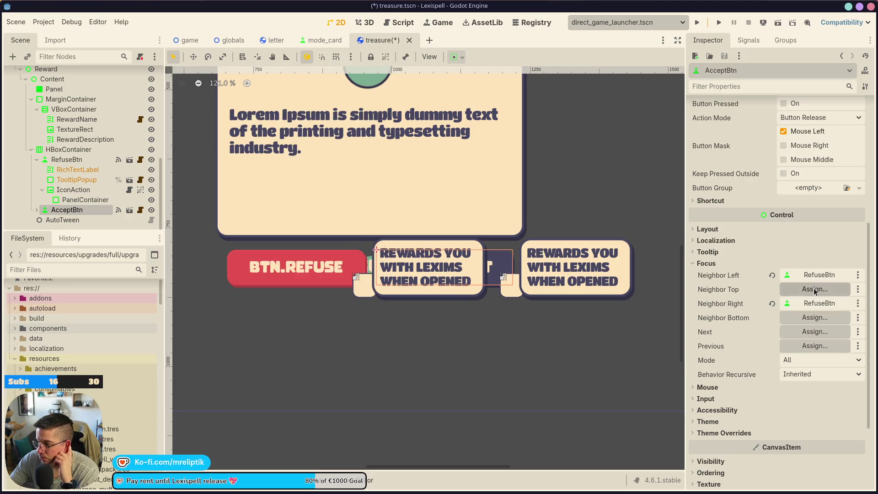
# Set AcceptBtn's top and bottom focus neighbours to AcceptBtn itself.
pyautogui.click(815, 291)
pyautogui.scroll(-4, 283, 297)
pyautogui.doubleClick(274, 335)
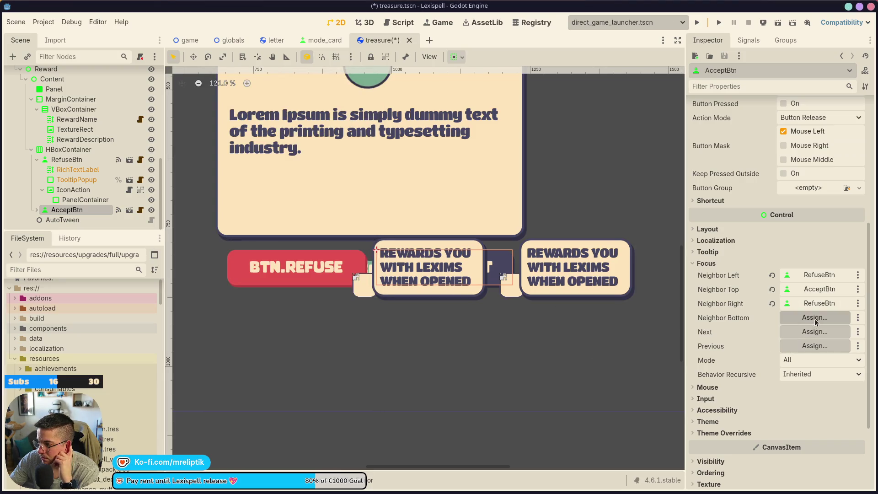
pyautogui.click(815, 318)
pyautogui.scroll(-4, 282, 320)
pyautogui.doubleClick(274, 334)
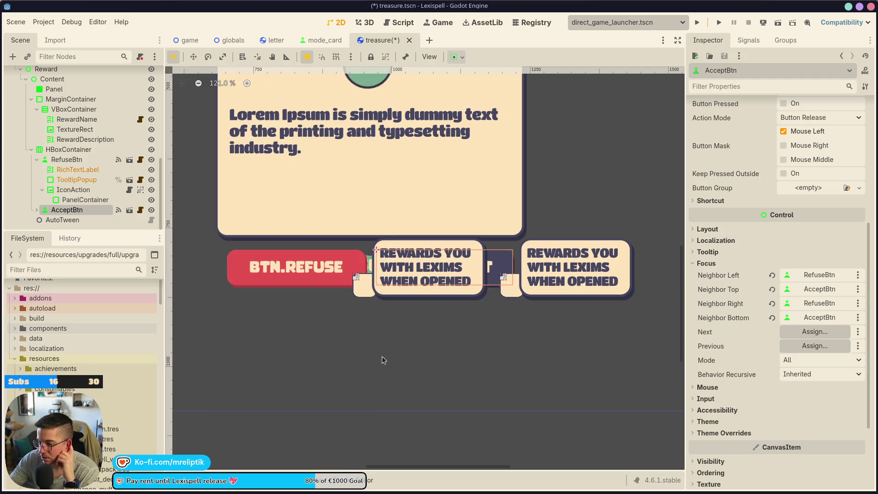
# Select the Reward node and save the treasure scene.
pyautogui.click(383, 359)
pyautogui.hotkey('ctrl', 's')
pyautogui.scroll(-4, 411, 341)
pyautogui.scroll(-2, 346, 234)
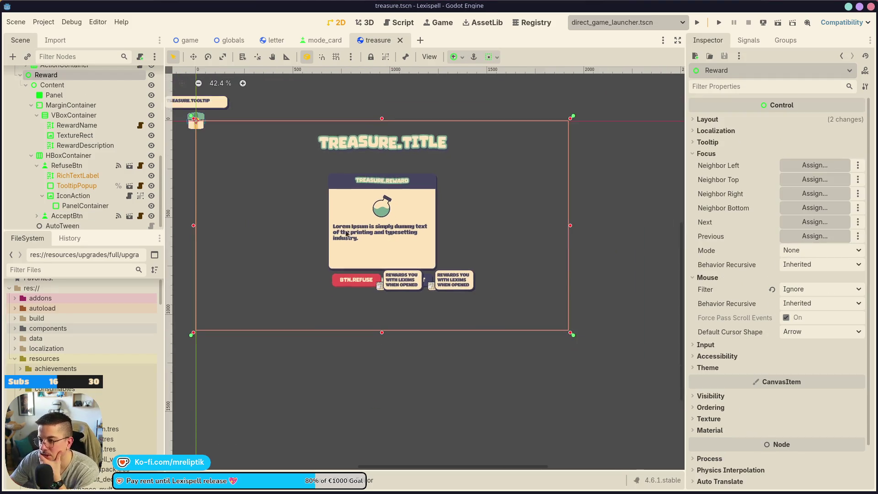
# Toggle the Reward card's visibility on and off repeatedly, leaving it visible.
pyautogui.scroll(7, 346, 233)
pyautogui.scroll(1, 422, 199)
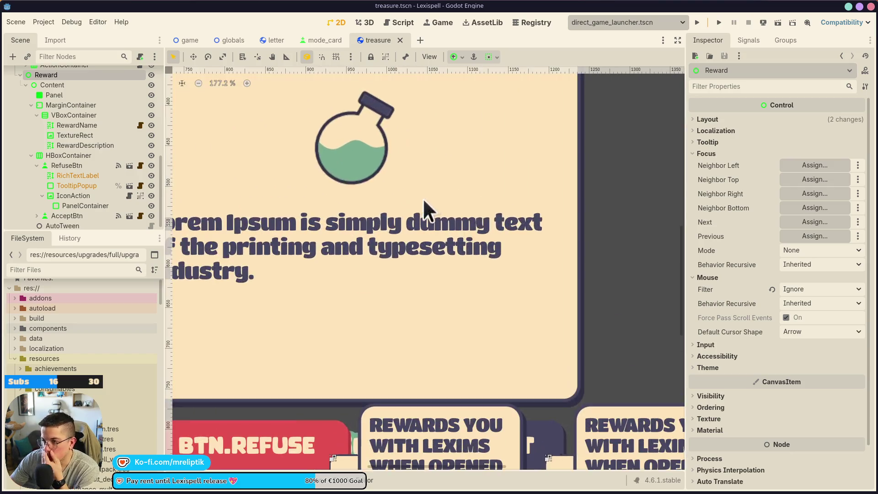
pyautogui.scroll(-4, 423, 198)
pyautogui.scroll(-2, 393, 155)
pyautogui.scroll(1, 397, 147)
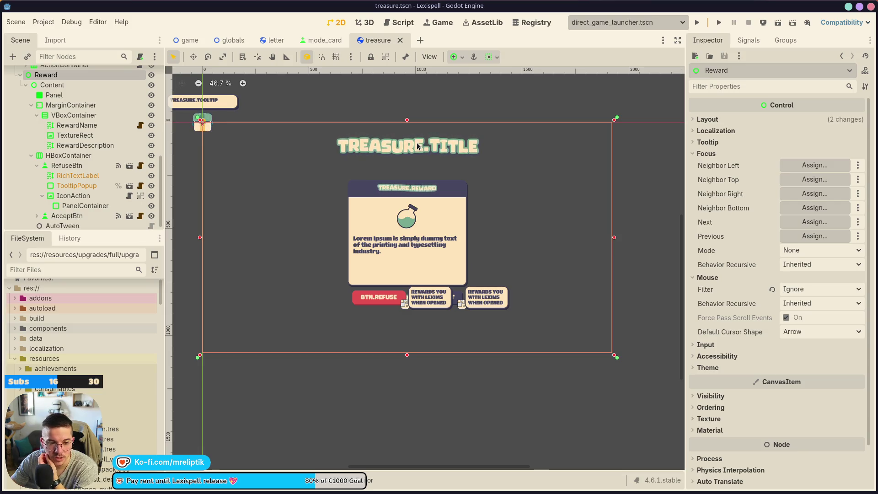
pyautogui.scroll(5, 20, 138)
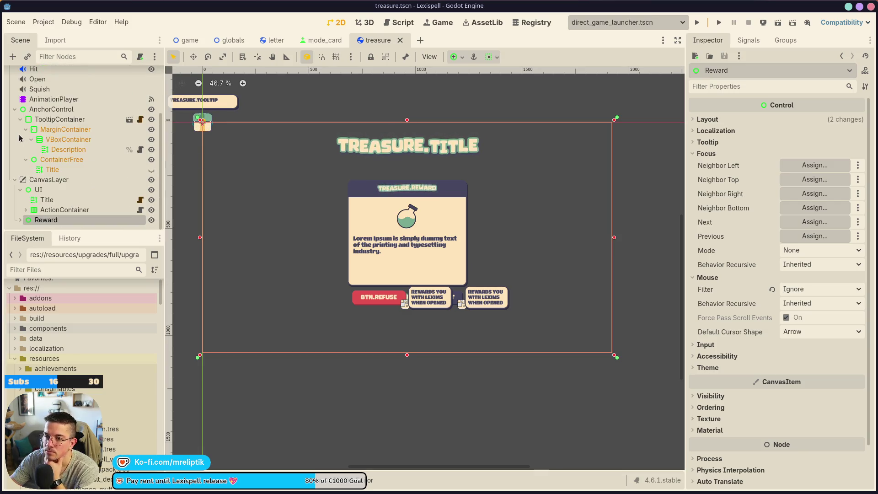
pyautogui.click(151, 220)
pyautogui.click(156, 222)
pyautogui.click(155, 221)
pyautogui.click(156, 221)
pyautogui.click(156, 221)
pyautogui.click(155, 222)
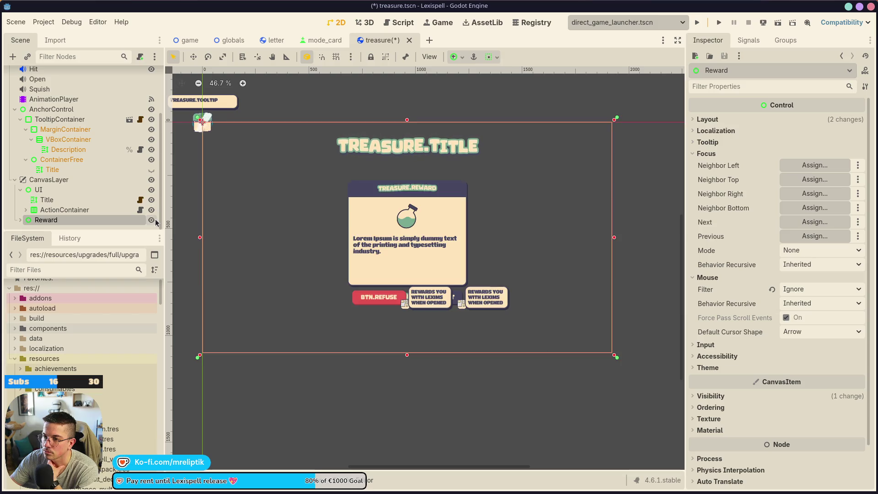
pyautogui.click(156, 221)
pyautogui.click(155, 222)
pyautogui.click(151, 220)
pyautogui.click(151, 220)
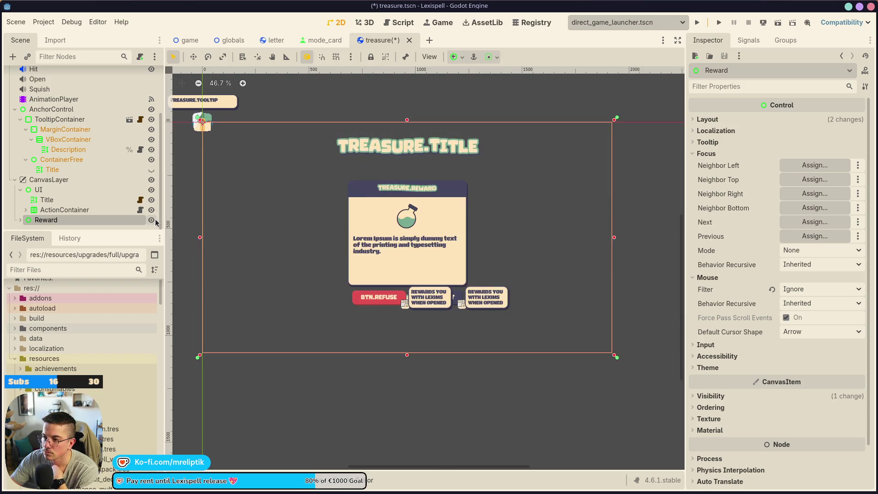
# Expand Reward and hide its Content node with the eye icon.
pyautogui.click(18, 220)
pyautogui.click(151, 173)
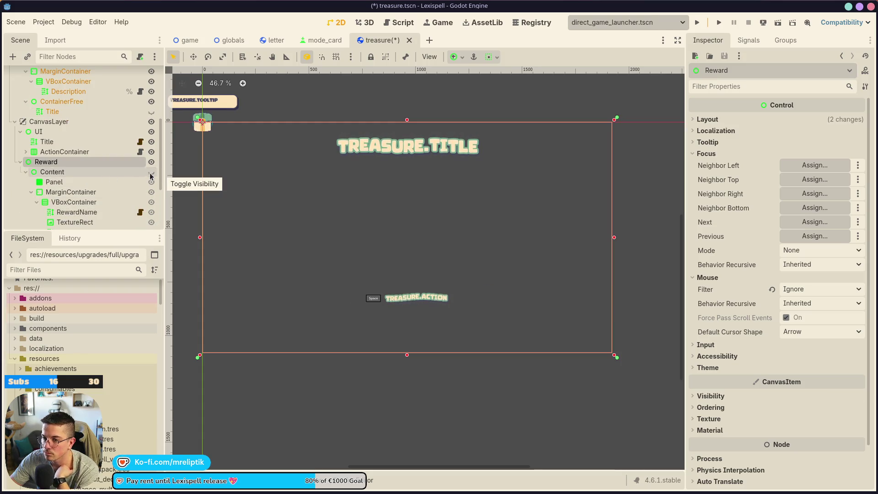
pyautogui.click(41, 151)
pyautogui.click(26, 152)
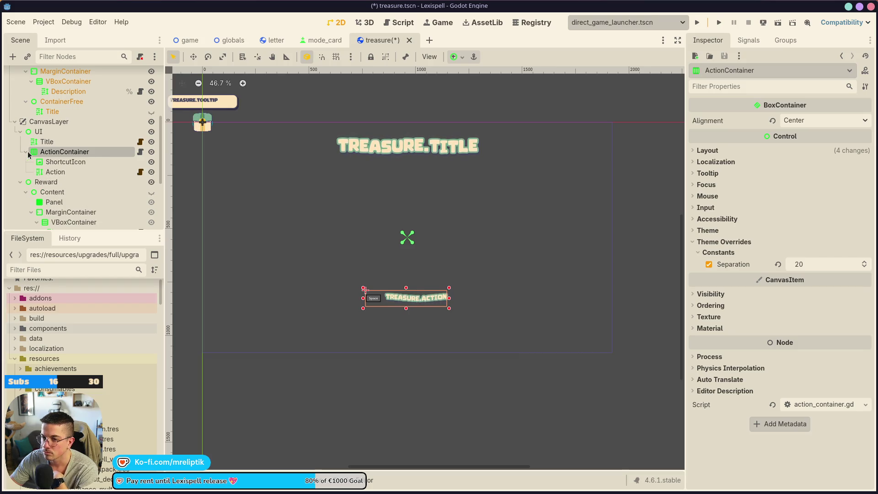
pyautogui.click(26, 153)
# Move Reward under CanvasLayer above UI, then open the Treasure node's treasure.gd script.
pyautogui.moveTo(54, 163); pyautogui.dragTo(56, 128)
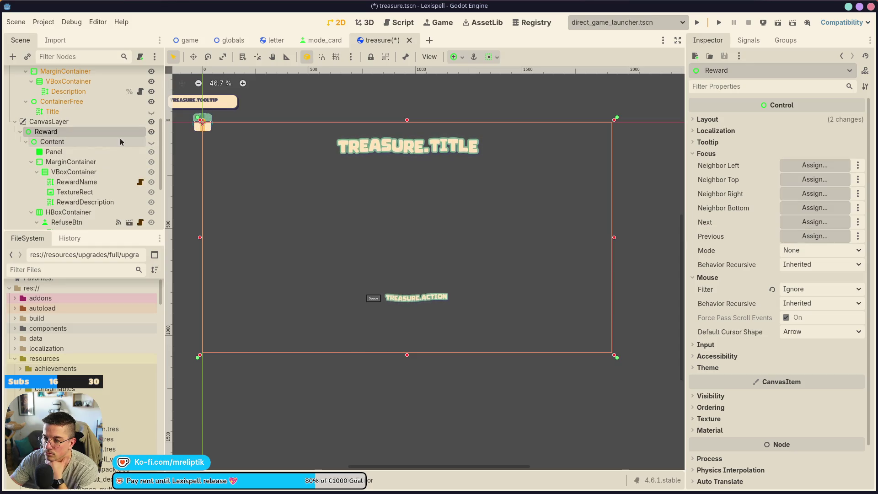
pyautogui.click(19, 139)
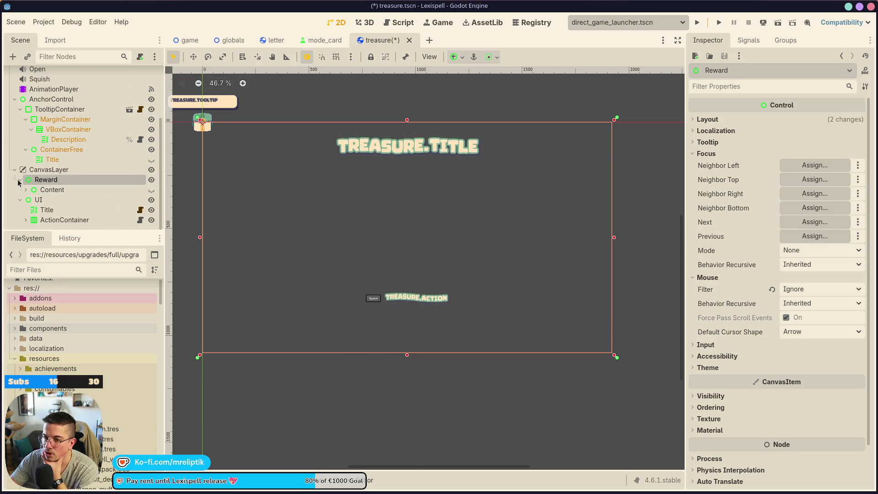
pyautogui.scroll(4, 83, 146)
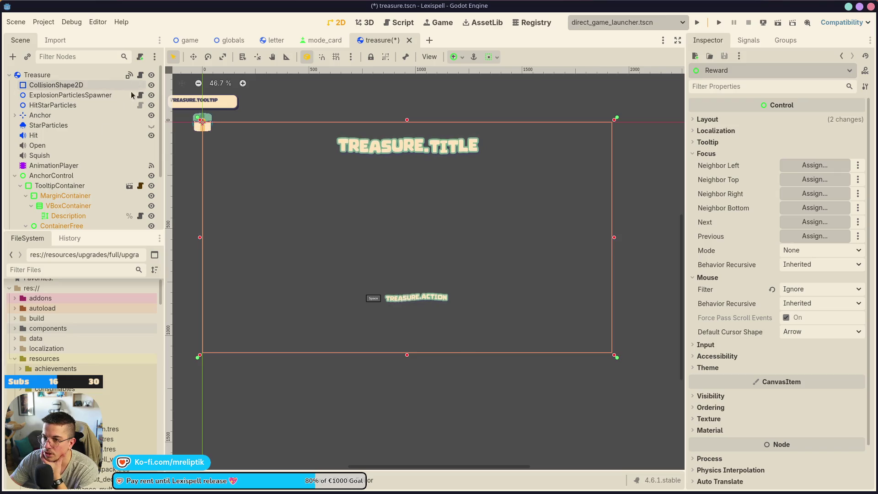
pyautogui.click(13, 175)
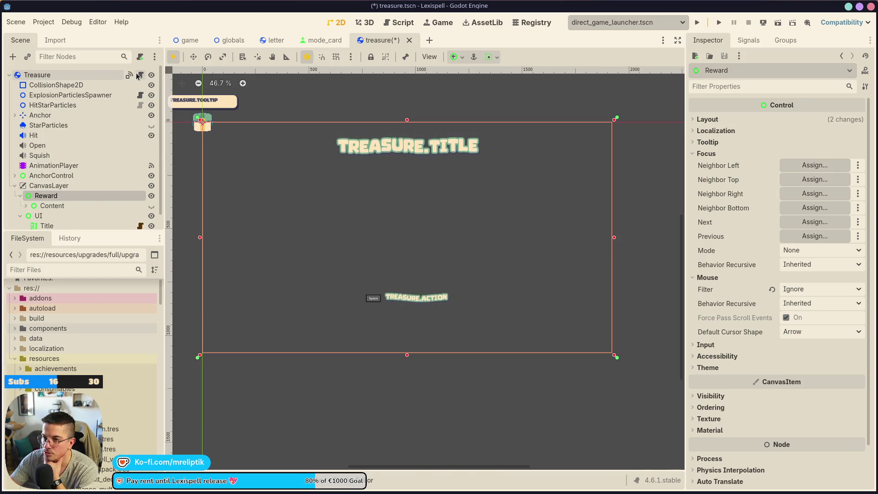
pyautogui.click(140, 75)
pyautogui.scroll(-1, 92, 219)
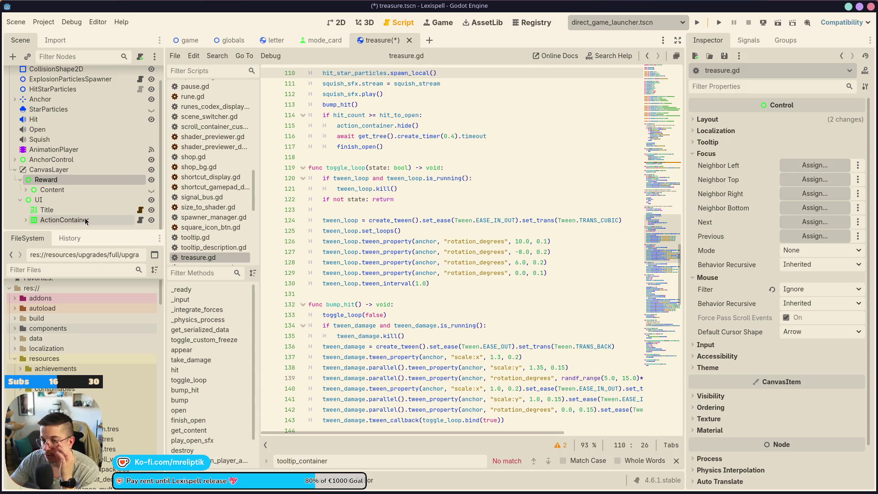
pyautogui.scroll(5, 435, 253)
pyautogui.scroll(20, 434, 253)
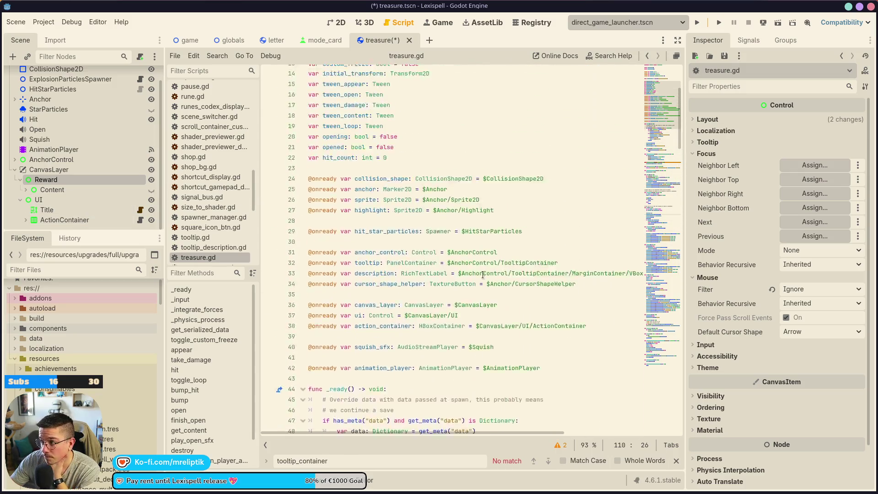
pyautogui.click(25, 190)
pyautogui.scroll(-7, 354, 284)
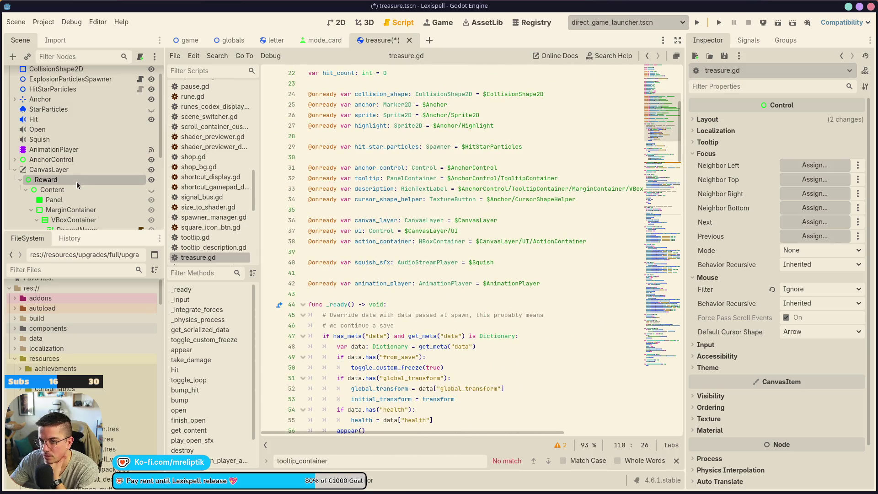
pyautogui.scroll(-5, 92, 189)
pyautogui.click(364, 213)
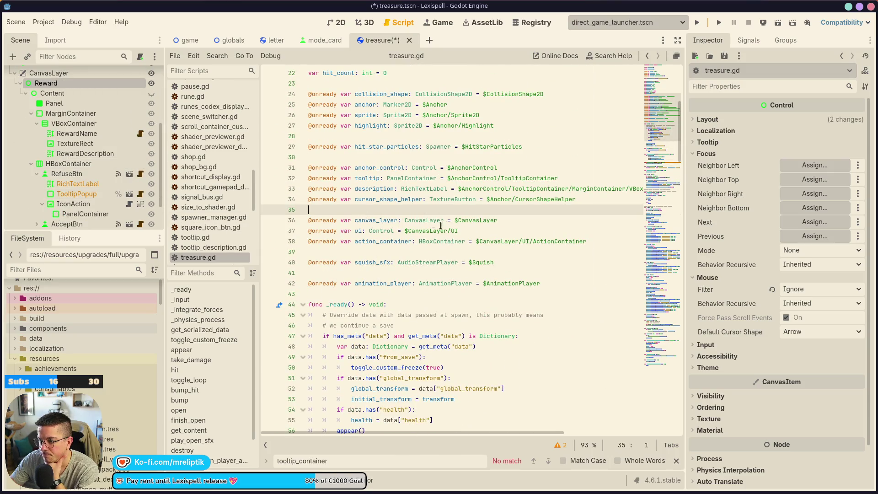
pyautogui.click(518, 221)
pyautogui.press('Return')
pyautogui.press('Return')
pyautogui.press('Up')
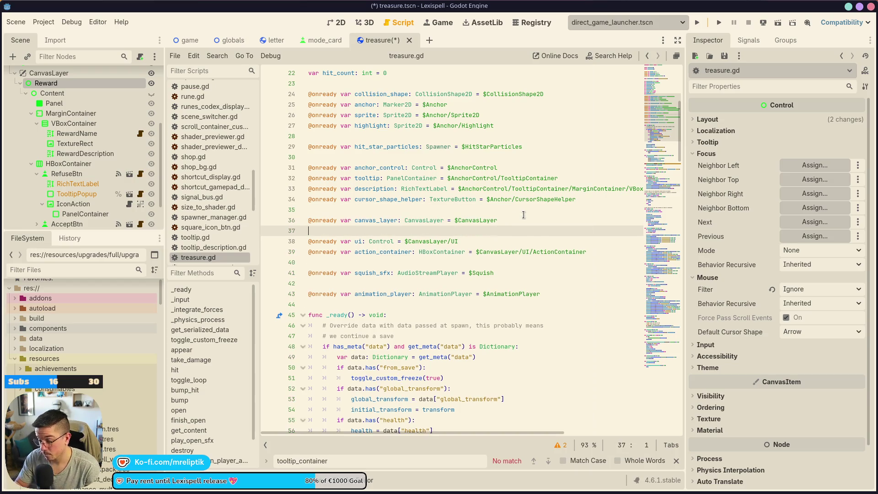
pyautogui.click(50, 94)
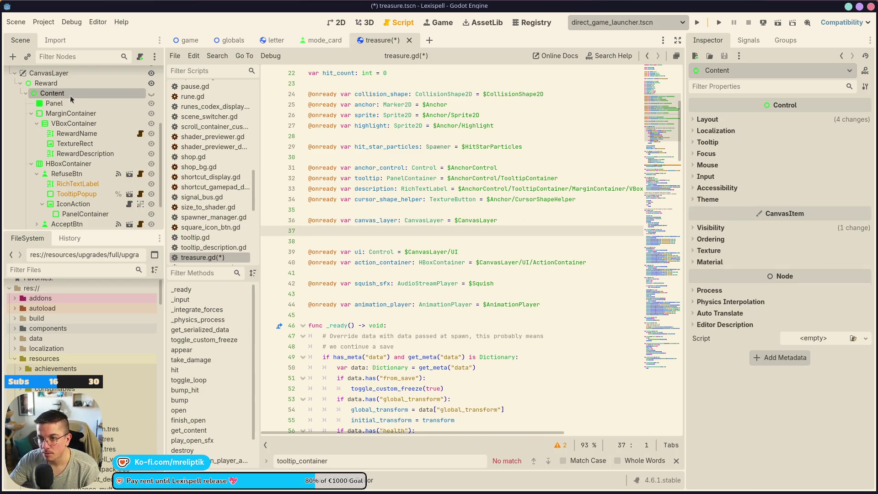
pyautogui.keyDown('ctrl'); pyautogui.click(77, 133); pyautogui.keyUp('ctrl')
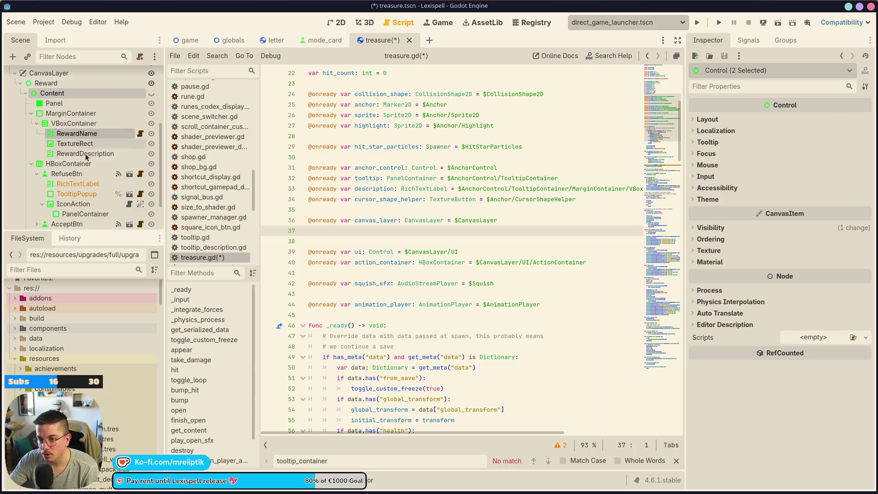
pyautogui.keyDown('ctrl'); pyautogui.click(85, 153); pyautogui.keyUp('ctrl')
pyautogui.moveTo(57, 96)
pyautogui.mouseDown()
pyautogui.moveTo(314, 246)
pyautogui.moveTo(359, 247)
pyautogui.moveTo(346, 231)
pyautogui.mouseUp()
pyautogui.click(67, 173)
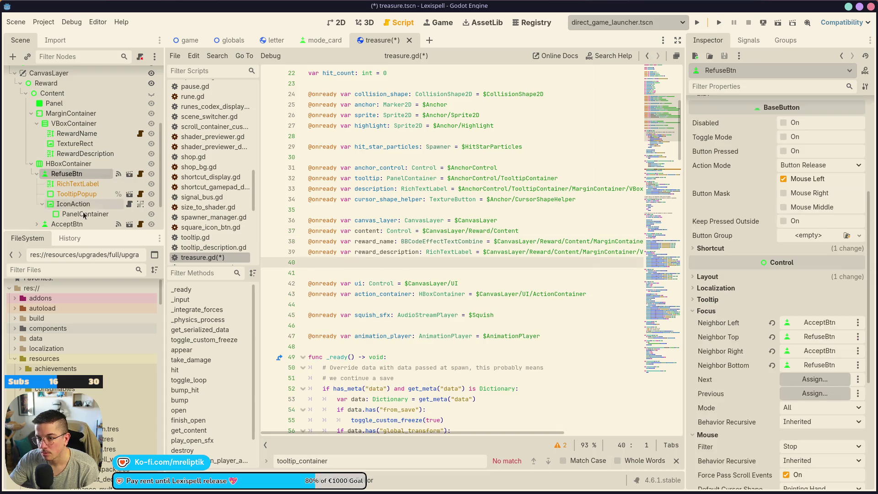
pyautogui.keyDown('ctrl'); pyautogui.click(67, 224); pyautogui.keyUp('ctrl')
pyautogui.moveTo(67, 172)
pyautogui.mouseDown()
pyautogui.moveTo(316, 270)
pyautogui.moveTo(382, 262)
pyautogui.mouseUp()
pyautogui.hotkey('ctrl', 's')
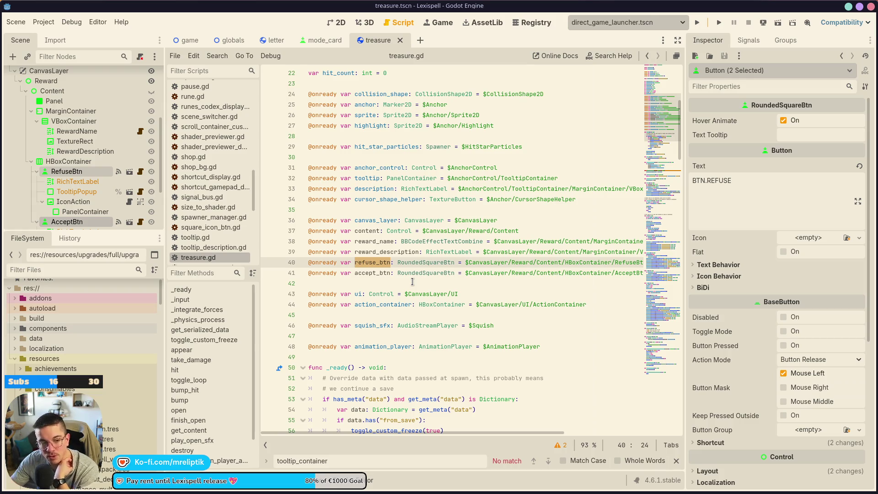
pyautogui.click(324, 41)
pyautogui.click(383, 42)
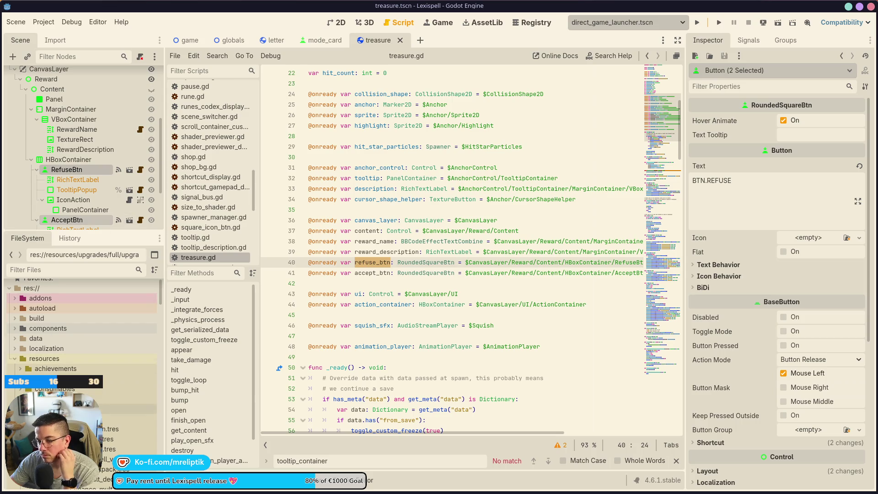
# Filter files by 'treasure' and create a new Shortcut resource in the treasure folder.
pyautogui.click(58, 272)
pyautogui.write('treasure')
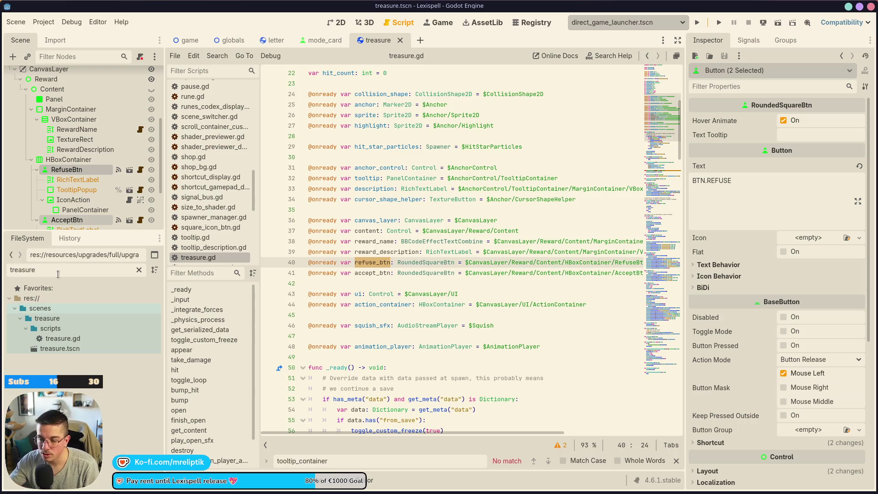
pyautogui.rightClick(65, 320)
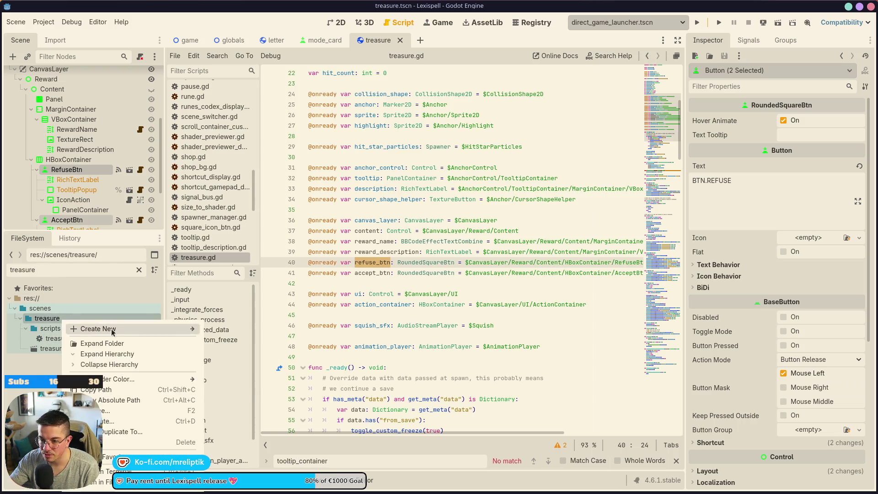
pyautogui.moveTo(112, 331)
pyautogui.click(236, 360)
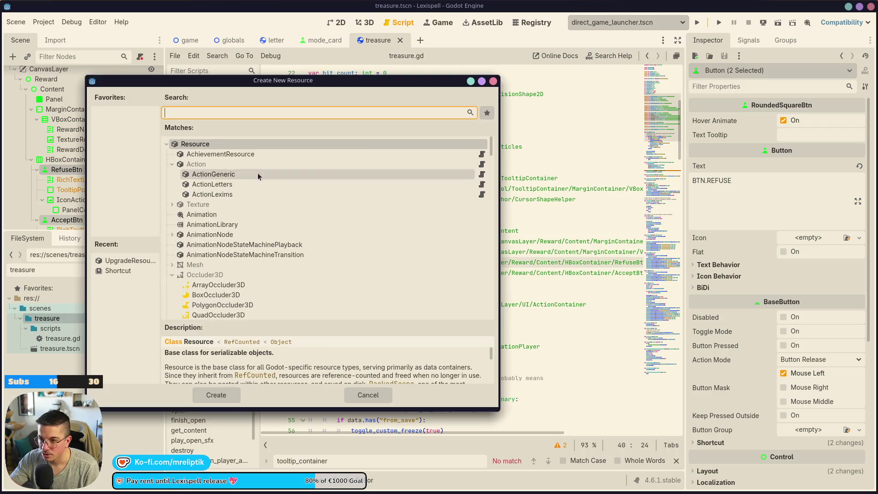
pyautogui.click(108, 271)
pyautogui.doubleClick(108, 272)
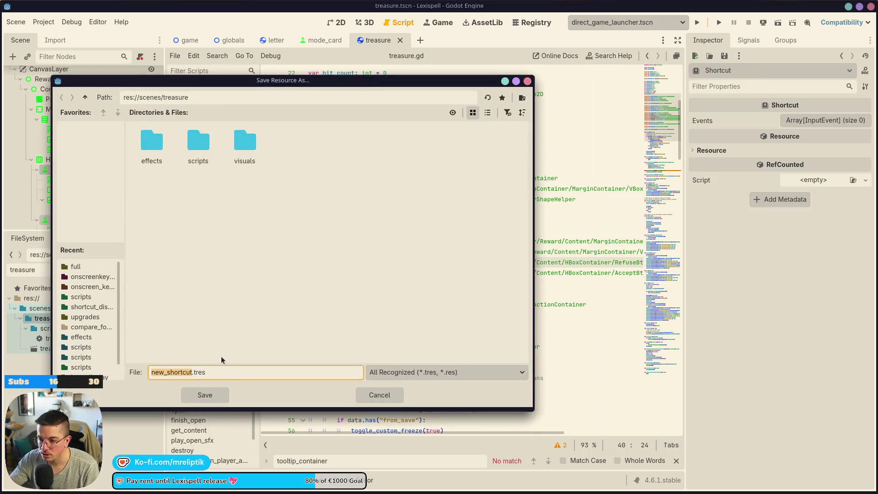
# Save the Shortcut as refuse_shortcut.tres and clear the FileSystem filter.
pyautogui.write('shortcut_refuse')
pyautogui.hotkey('shift', 'Home')
pyautogui.write('refuse_shortcut')
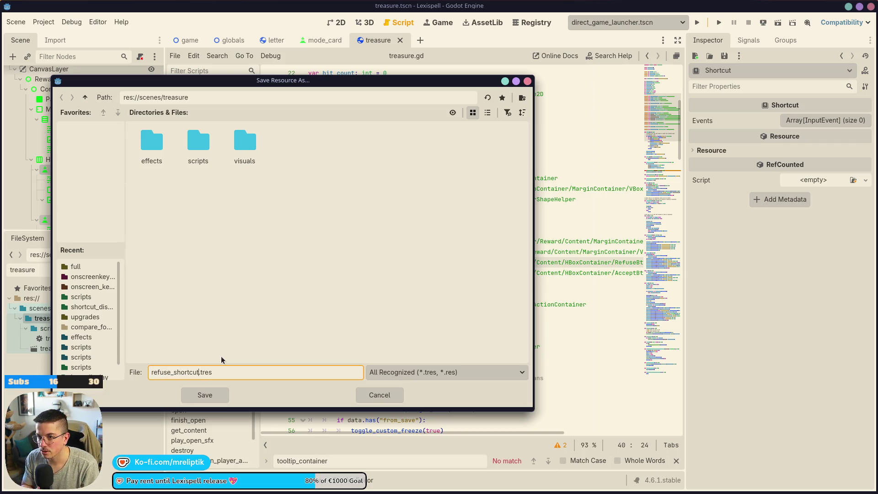
pyautogui.press('Return')
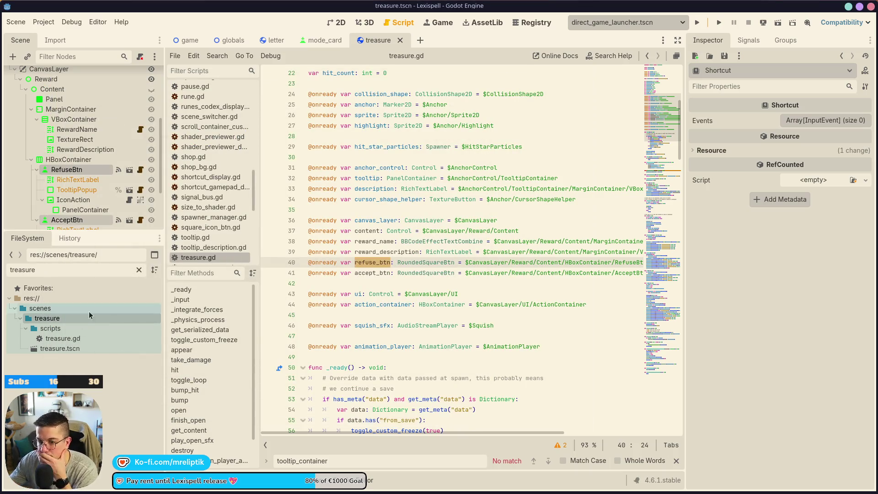
pyautogui.click(139, 269)
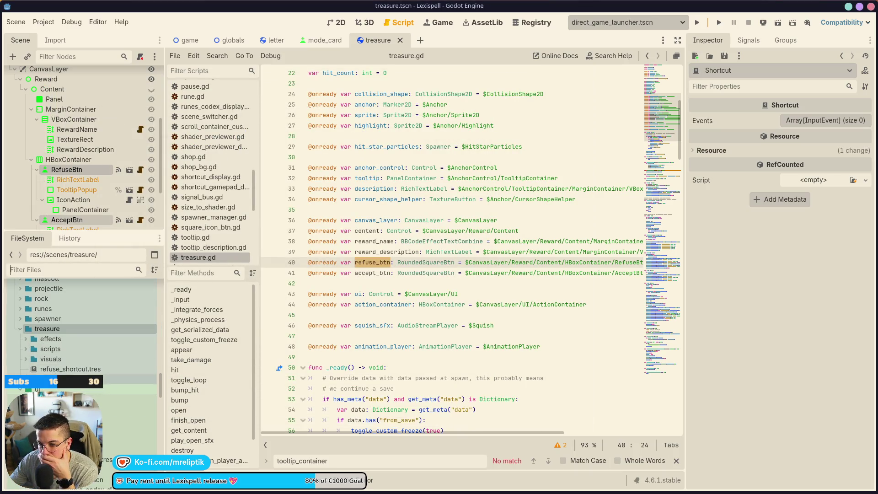
# Open refuse_shortcut.tres and add an empty element to its Events list.
pyautogui.click(58, 369)
pyautogui.click(817, 125)
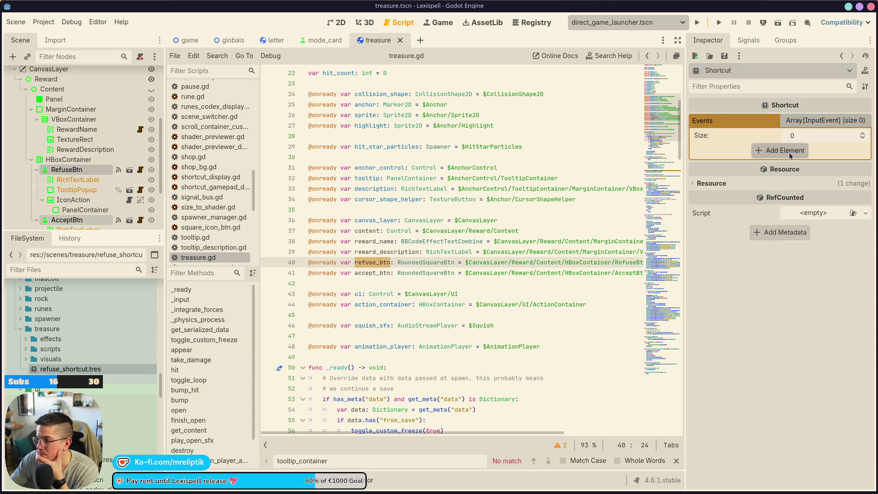
pyautogui.click(780, 152)
pyautogui.click(816, 151)
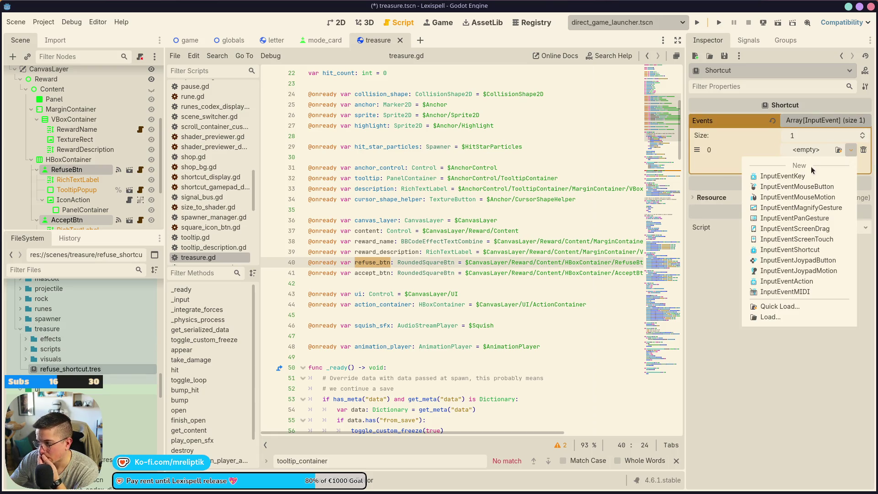
pyautogui.click(779, 406)
# Check the treasure_accept binding in Project Settings' Input Map, then close the settings.
pyautogui.click(44, 21)
pyautogui.click(63, 34)
pyautogui.click(162, 123)
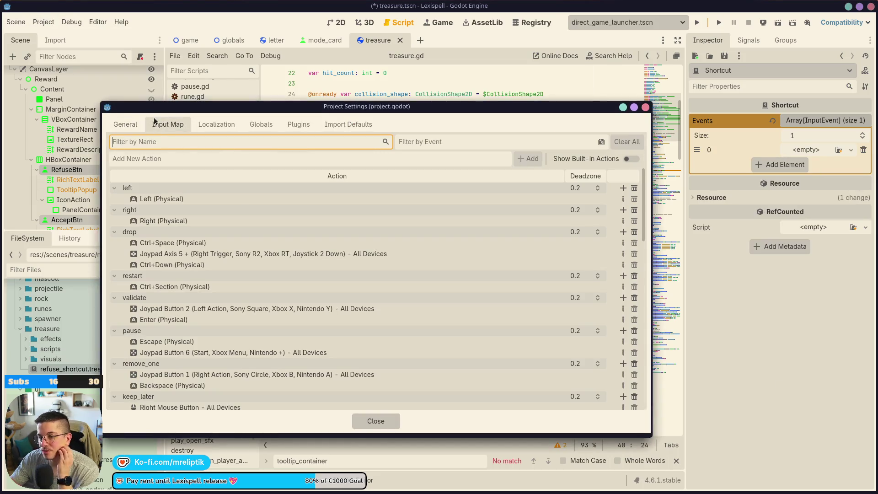
pyautogui.scroll(-10, 174, 228)
pyautogui.scroll(-2, 156, 291)
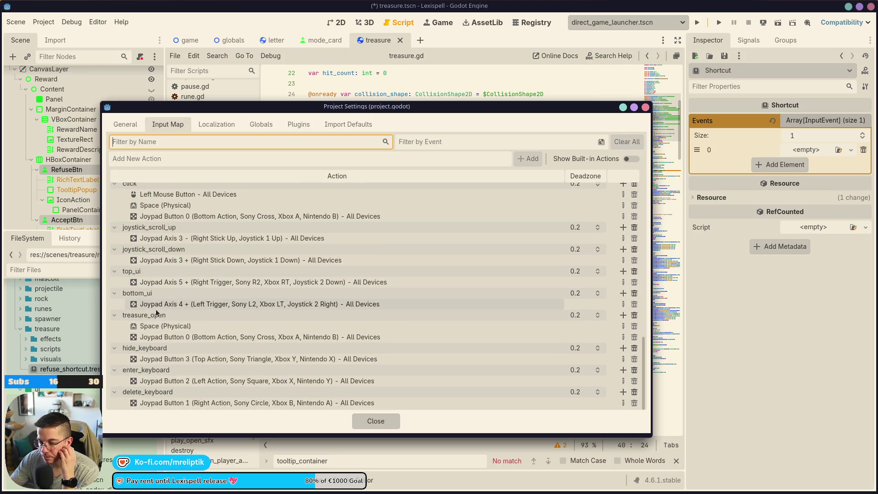
pyautogui.scroll(-2, 594, 393)
pyautogui.click(623, 403)
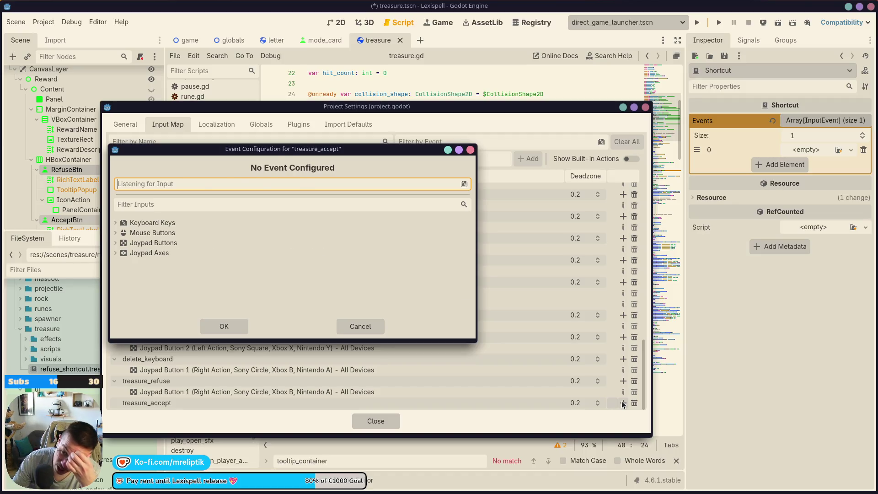
pyautogui.click(237, 326)
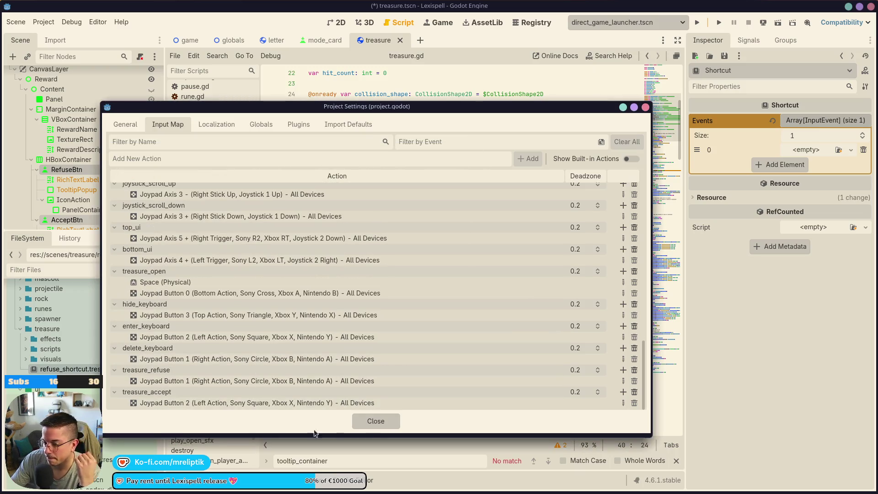
pyautogui.click(375, 421)
pyautogui.click(371, 292)
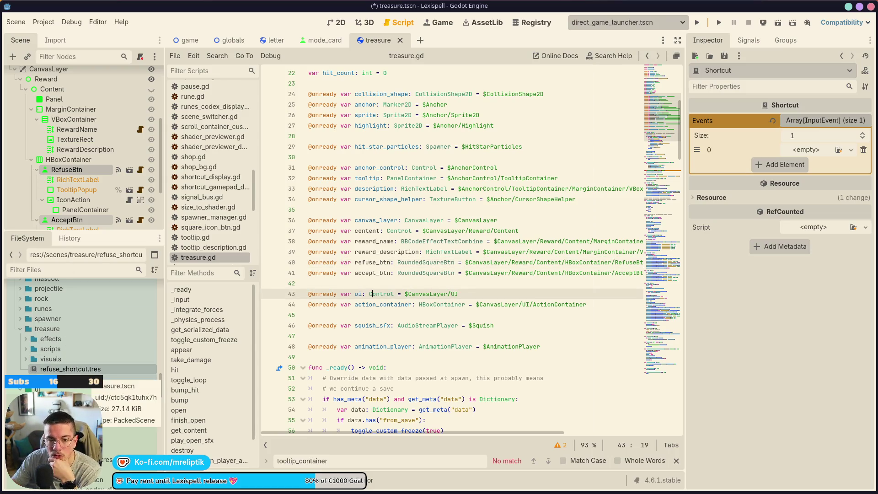
# Make element 0 an InputEventAction with action treasure_refuse and save.
pyautogui.click(72, 368)
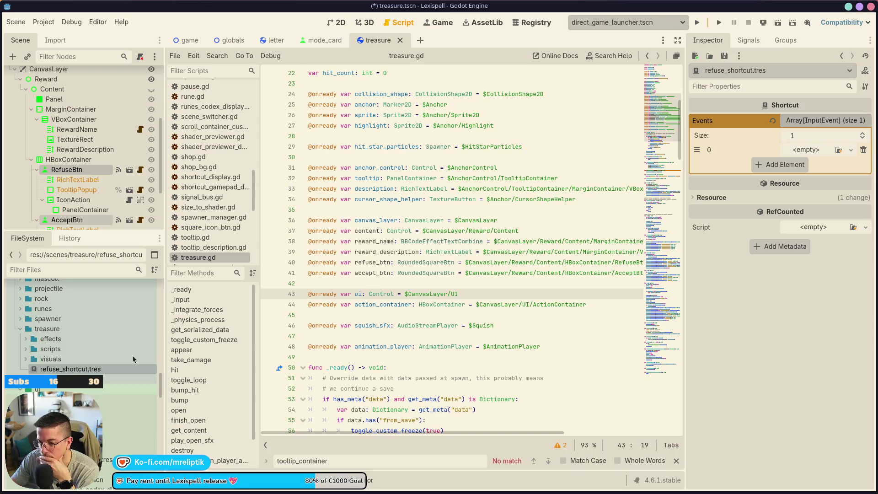
pyautogui.click(801, 150)
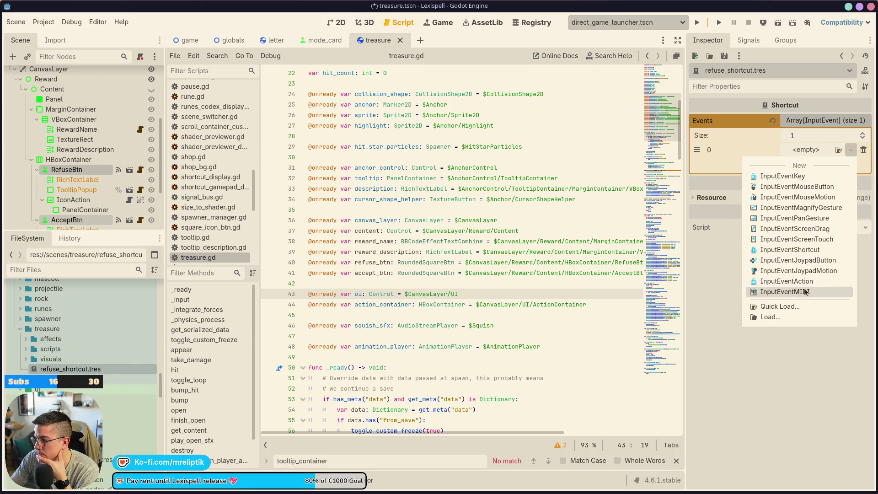
pyautogui.click(791, 289)
pyautogui.click(809, 150)
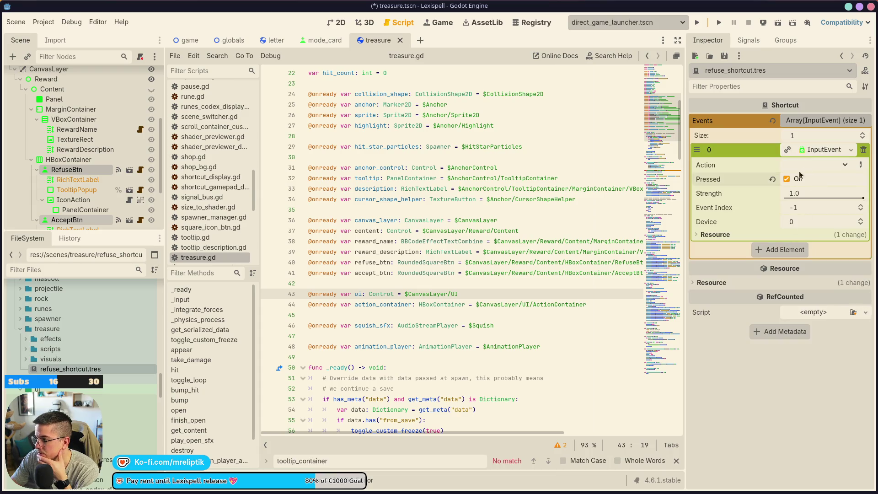
pyautogui.click(806, 166)
pyautogui.scroll(-3, 768, 295)
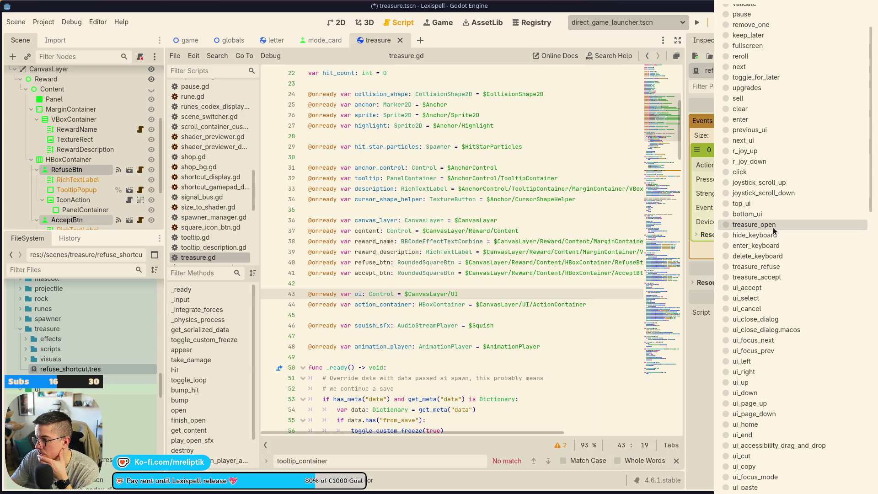
pyautogui.click(772, 268)
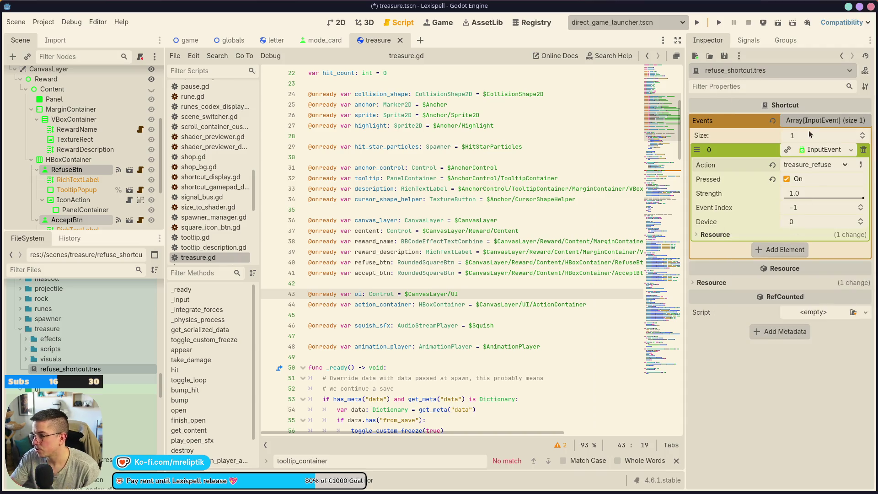
pyautogui.click(823, 120)
pyautogui.hotkey('ctrl', 's')
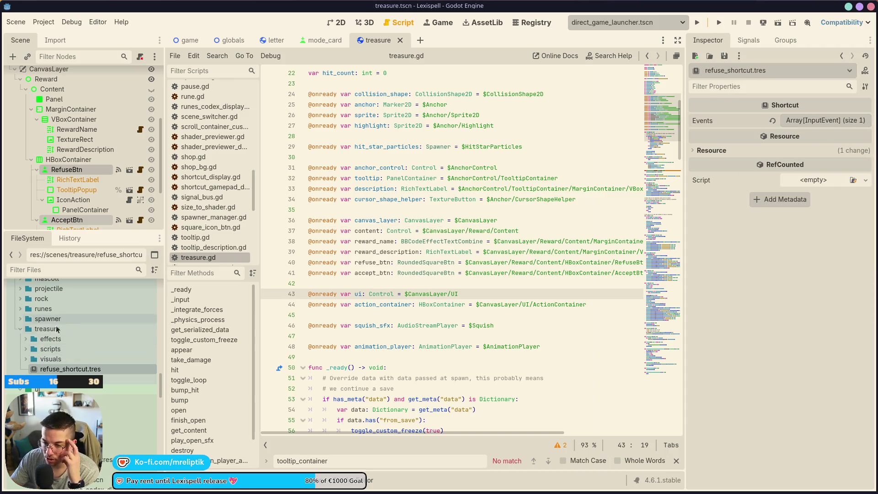
# Create a new Shortcut resource saved as accept_shortcut.tres in the treasure folder.
pyautogui.rightClick(57, 329)
pyautogui.moveTo(80, 331)
pyautogui.click(220, 373)
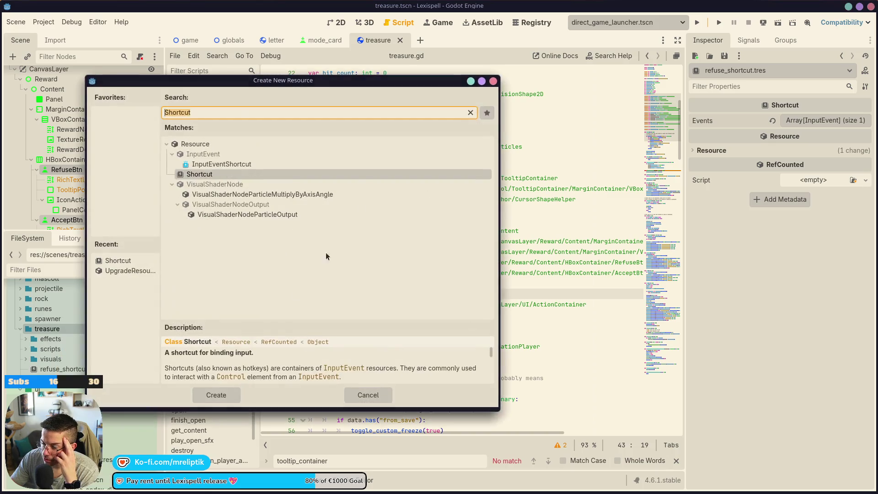
pyautogui.doubleClick(118, 260)
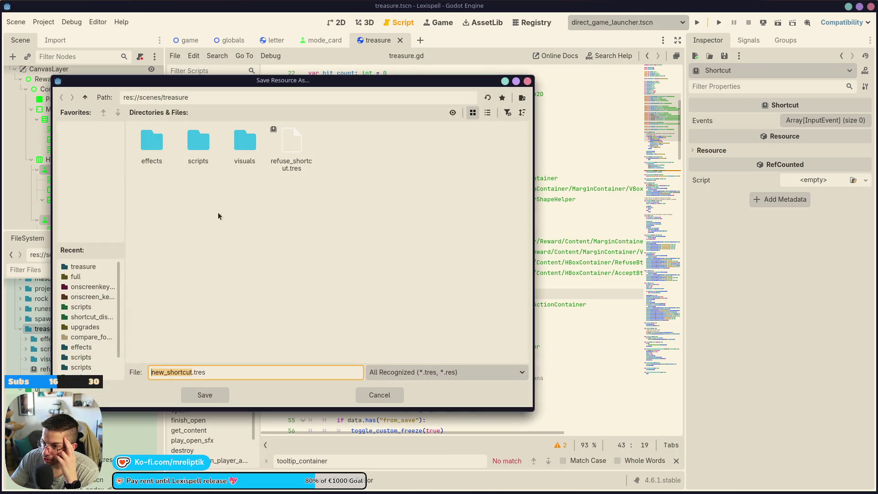
pyautogui.write('accept_s')
pyautogui.write('hortcut')
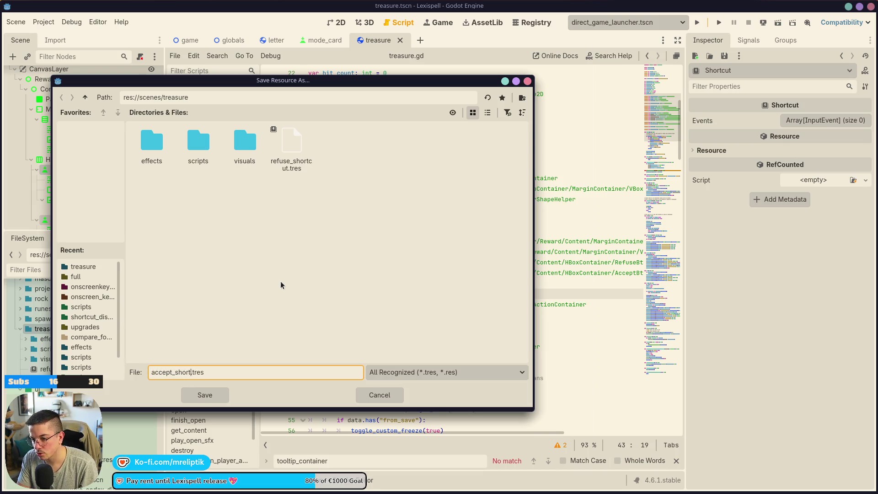
pyautogui.press('Return')
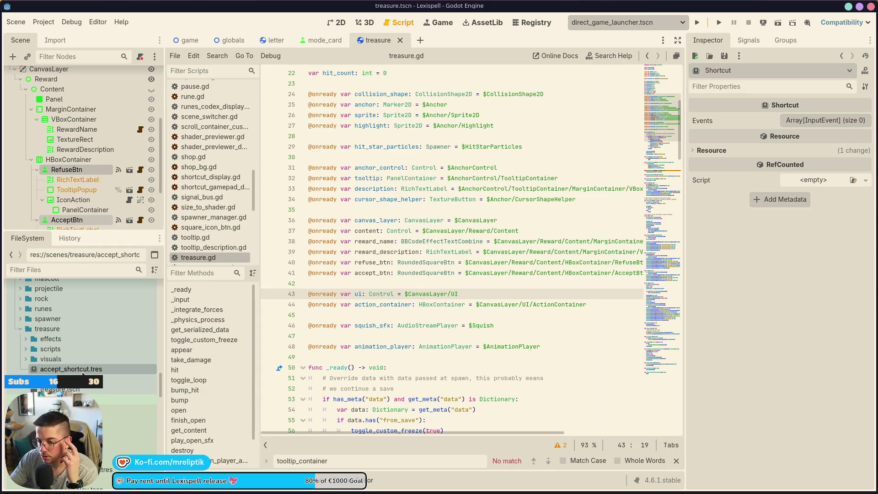
# Give accept_shortcut.tres one InputEventAction bound to treasure_accept and save.
pyautogui.click(819, 120)
pyautogui.click(790, 151)
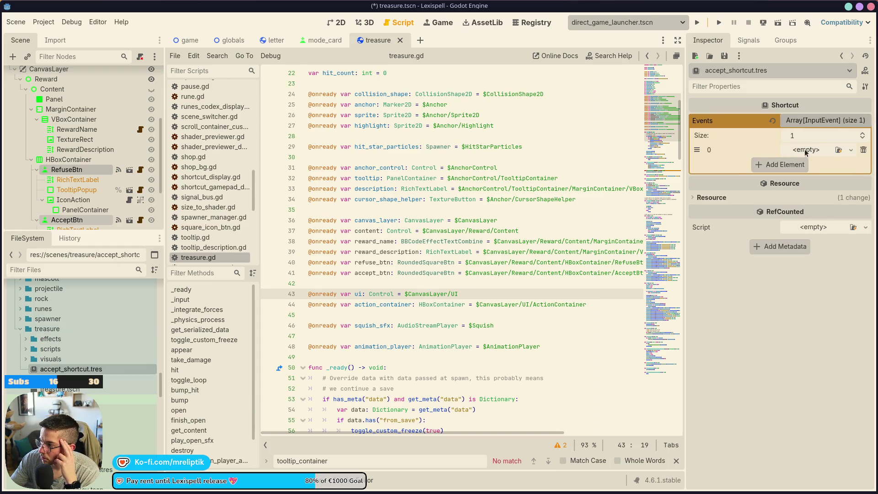
pyautogui.click(807, 150)
pyautogui.click(805, 292)
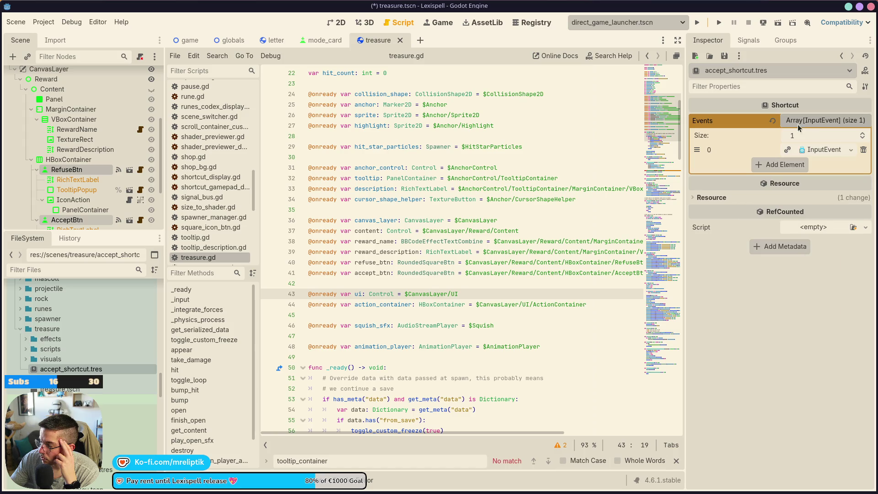
pyautogui.click(815, 151)
pyautogui.click(809, 165)
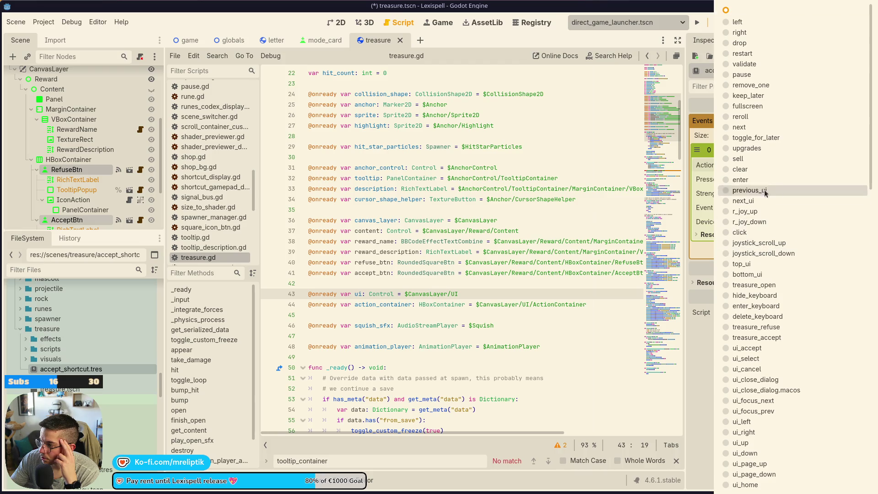
pyautogui.click(747, 337)
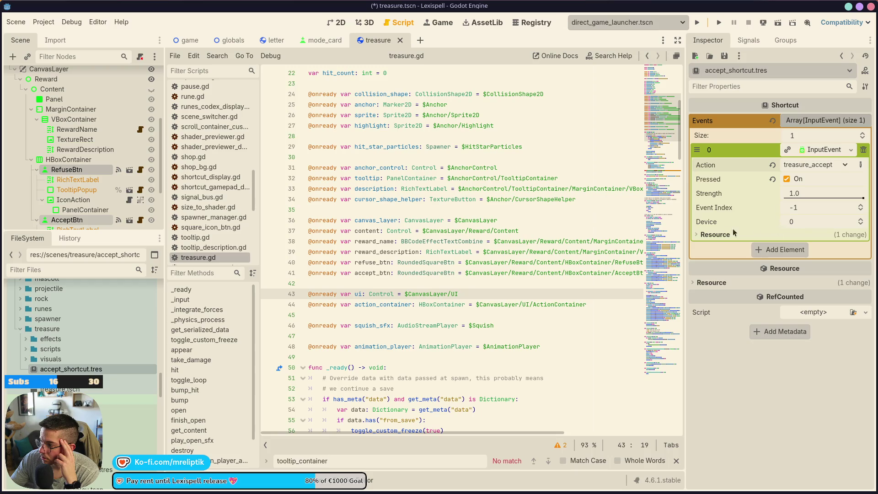
pyautogui.click(780, 251)
pyautogui.click(863, 249)
pyautogui.hotkey('ctrl', 's')
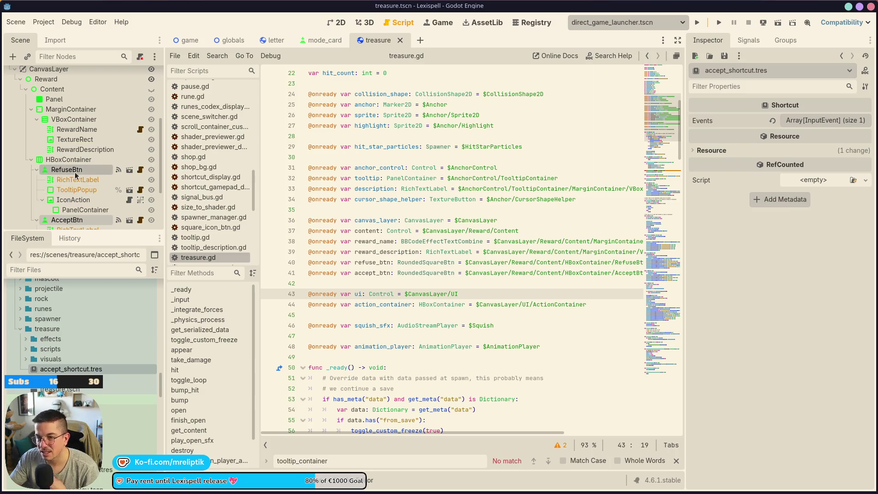
# Quick-load refuse_shortcut.tres into RefuseBtn's Shortcut property.
pyautogui.click(89, 174)
pyautogui.click(334, 28)
pyautogui.scroll(-5, 713, 288)
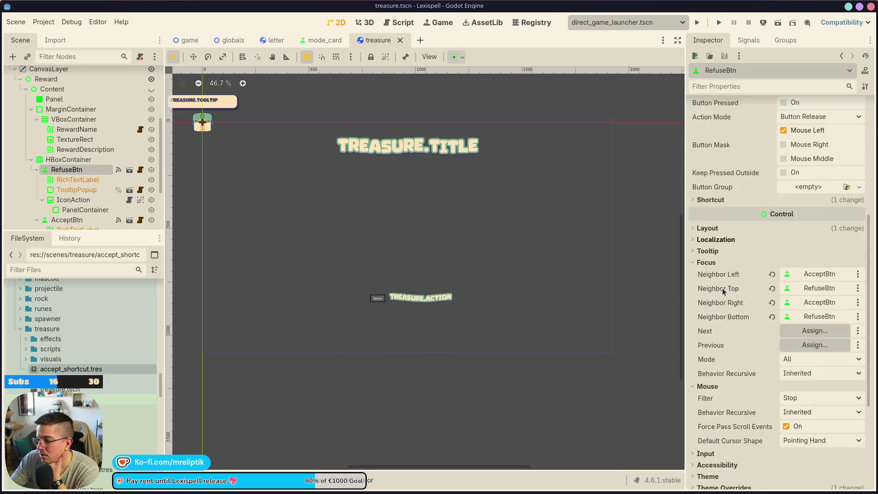
pyautogui.scroll(-1, 717, 259)
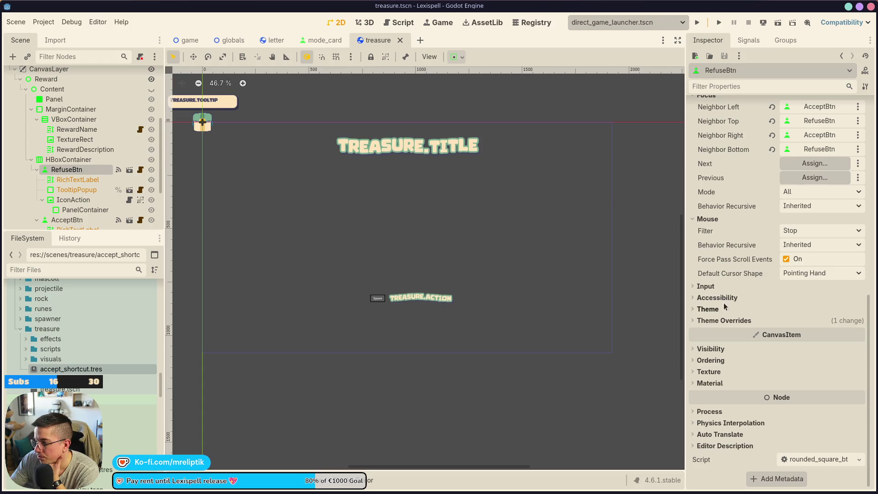
pyautogui.scroll(5, 716, 259)
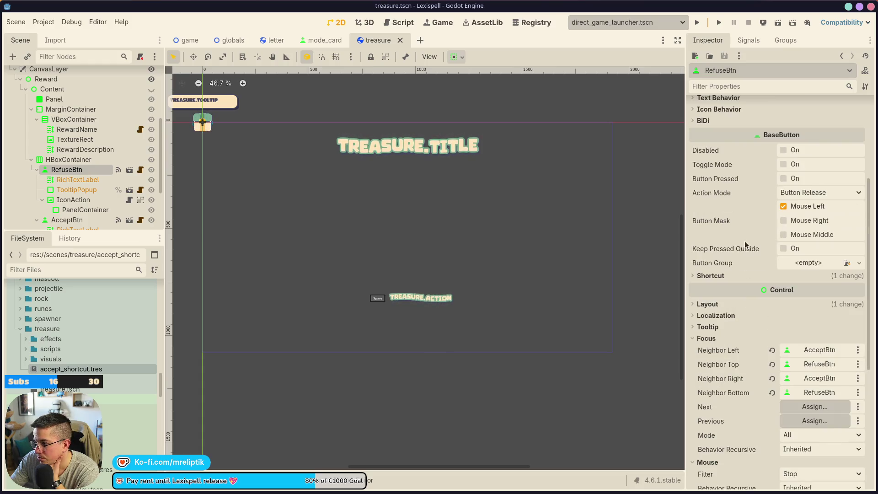
pyautogui.click(710, 275)
pyautogui.click(859, 288)
pyautogui.click(793, 328)
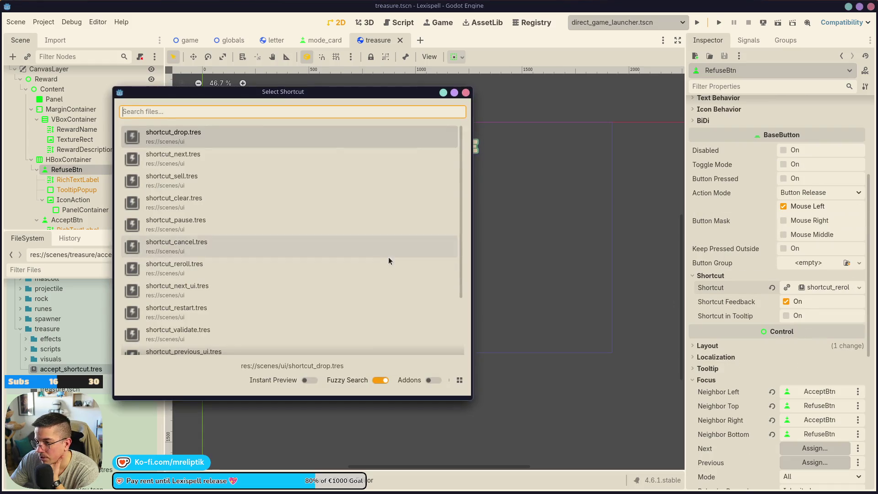
pyautogui.scroll(-3, 233, 329)
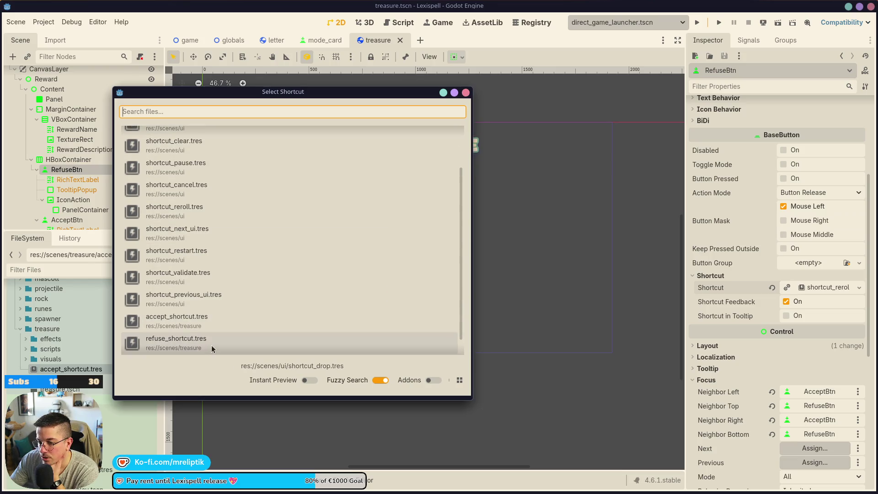
pyautogui.doubleClick(180, 347)
pyautogui.rightClick(53, 368)
pyautogui.click(63, 369)
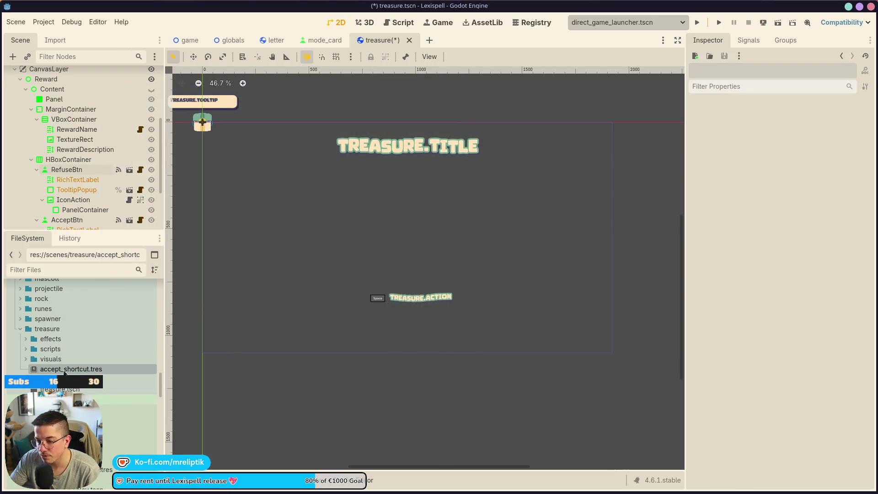
# Rename the accept shortcut resource to shortcut_accept.tres.
pyautogui.rightClick(63, 369)
pyautogui.click(91, 402)
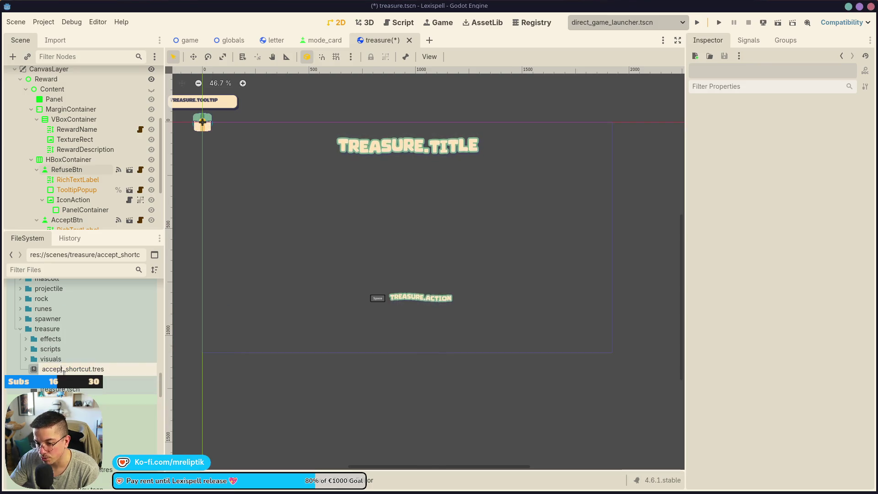
pyautogui.moveTo(65, 368); pyautogui.dragTo(17, 365)
pyautogui.press('BackSpace')
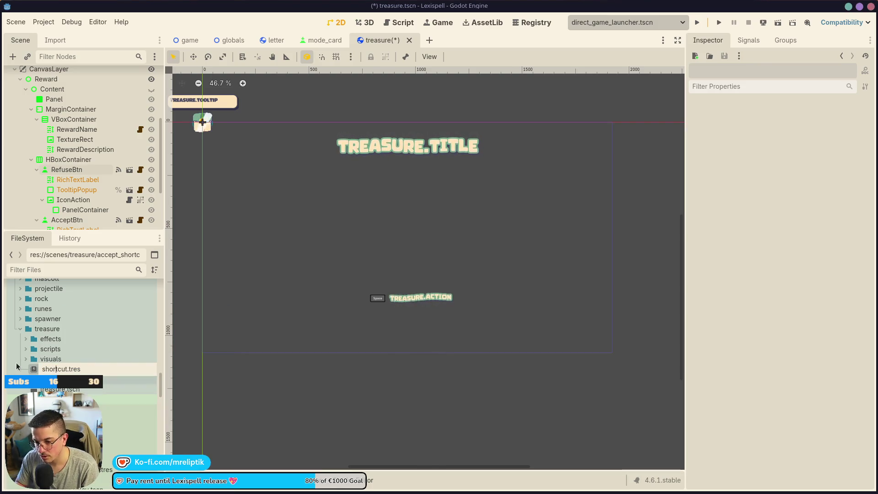
pyautogui.write('refuse_')
pyautogui.press('Return')
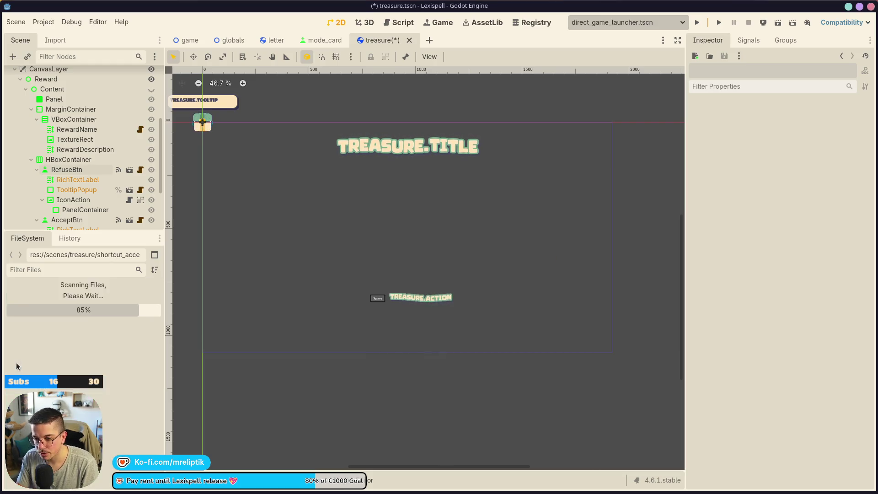
# Rename the refuse shortcut resource to shortcut_refuse.tres.
pyautogui.rightClick(61, 369)
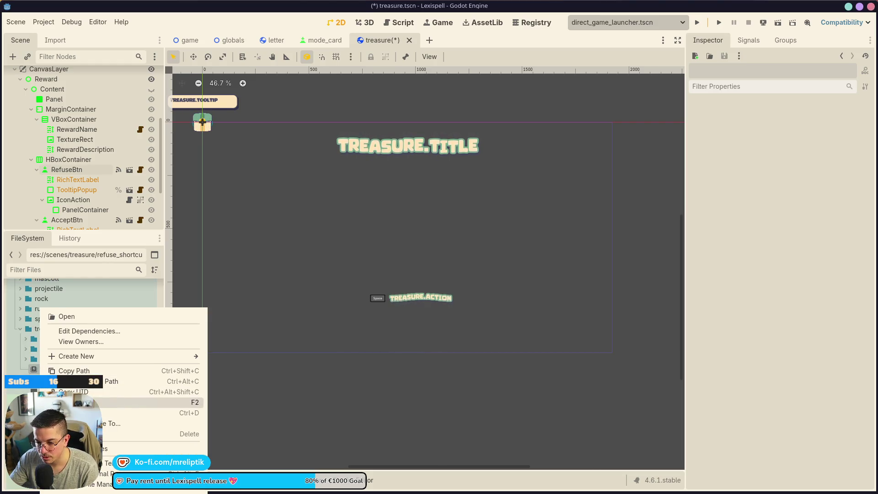
pyautogui.click(91, 402)
pyautogui.moveTo(64, 368); pyautogui.dragTo(14, 371)
pyautogui.press('BackSpace')
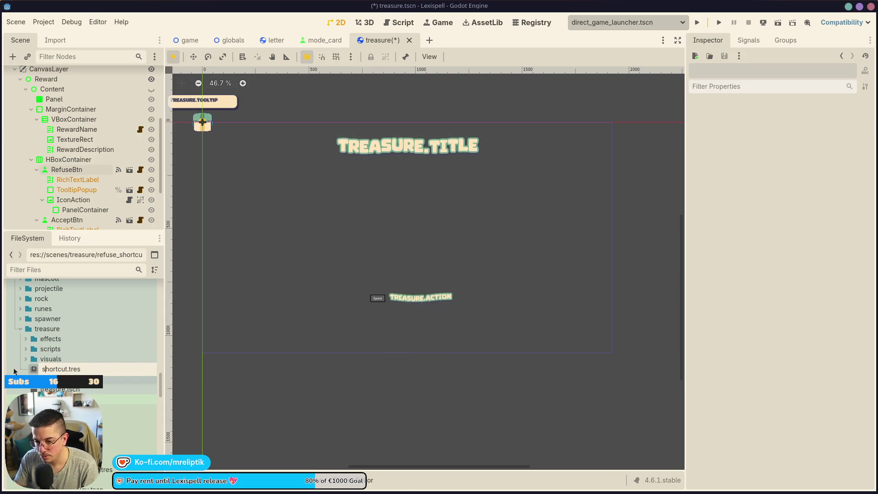
pyautogui.press('Left')
pyautogui.press('Left')
pyautogui.press('Left')
pyautogui.write('fuse')
pyautogui.press('Return')
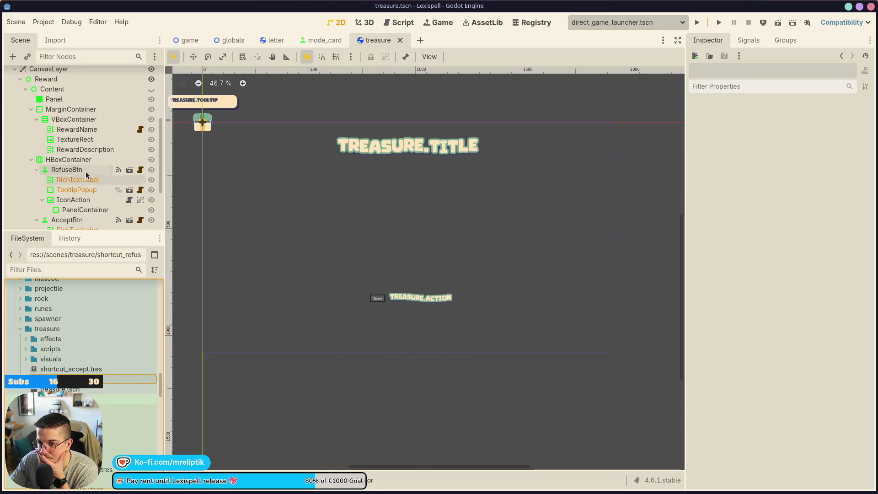
# Quick-load shortcut_accept.tres into AcceptBtn's Shortcut property.
pyautogui.click(67, 170)
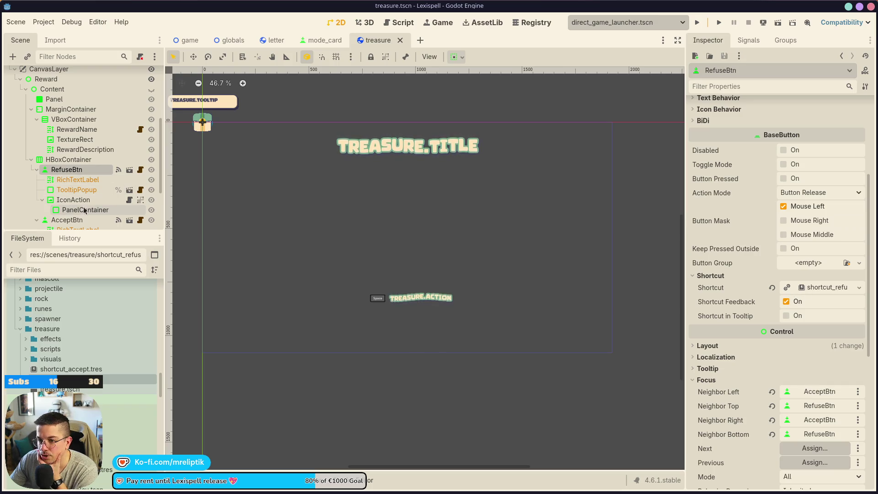
pyautogui.click(67, 220)
pyautogui.scroll(-3, 818, 320)
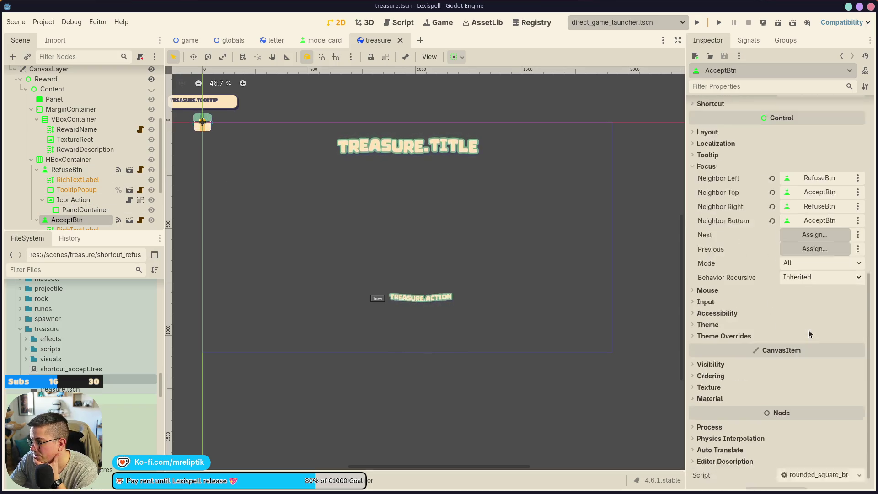
pyautogui.click(704, 275)
pyautogui.click(705, 276)
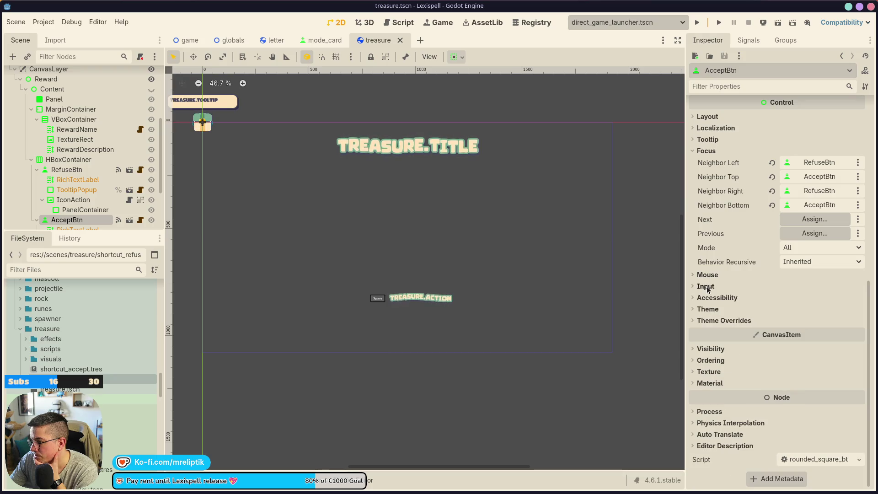
pyautogui.scroll(3, 714, 289)
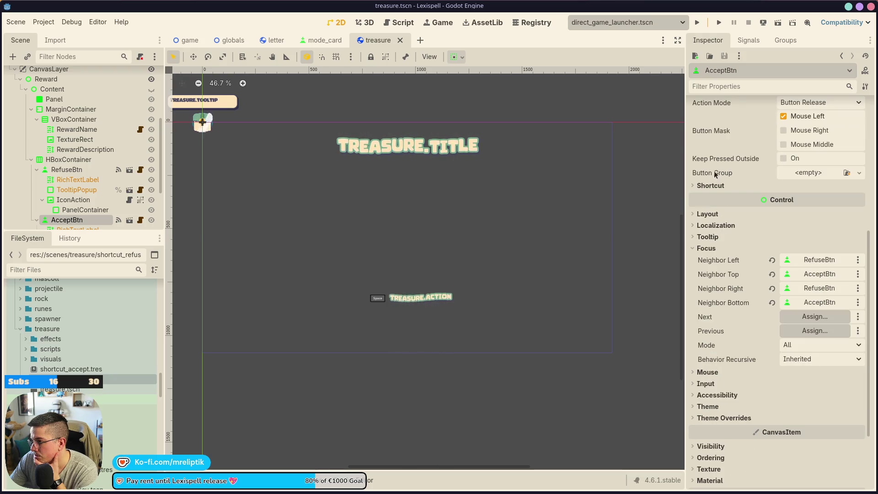
pyautogui.click(710, 186)
pyautogui.click(860, 197)
pyautogui.click(829, 240)
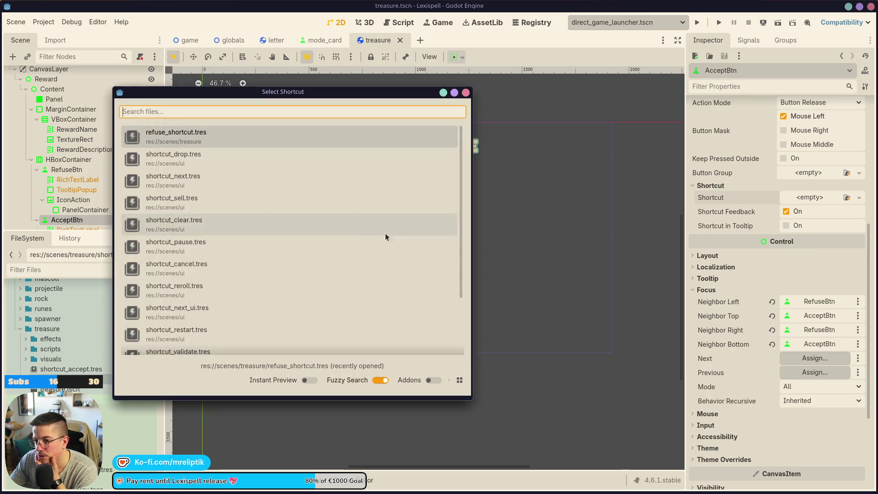
pyautogui.scroll(-3, 198, 320)
pyautogui.scroll(5, 198, 337)
pyautogui.scroll(-5, 198, 337)
pyautogui.doubleClick(202, 326)
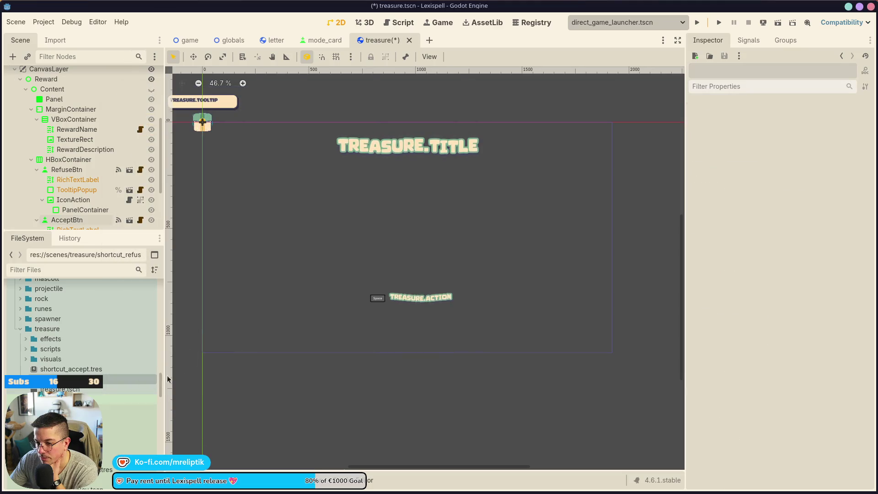
# Collapse the button nodes in the scene tree, save the treasure scene, and open treasure.gd.
pyautogui.click(37, 170)
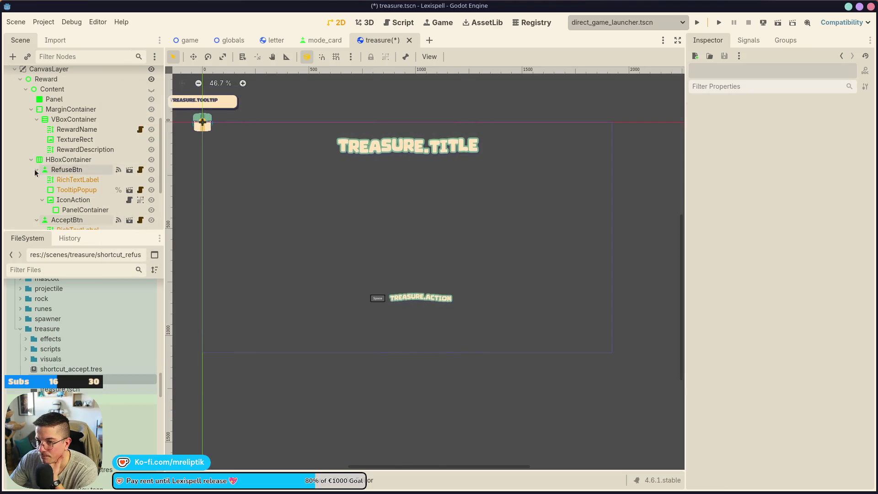
pyautogui.click(37, 180)
pyautogui.scroll(-3, 286, 186)
pyautogui.scroll(3, 315, 200)
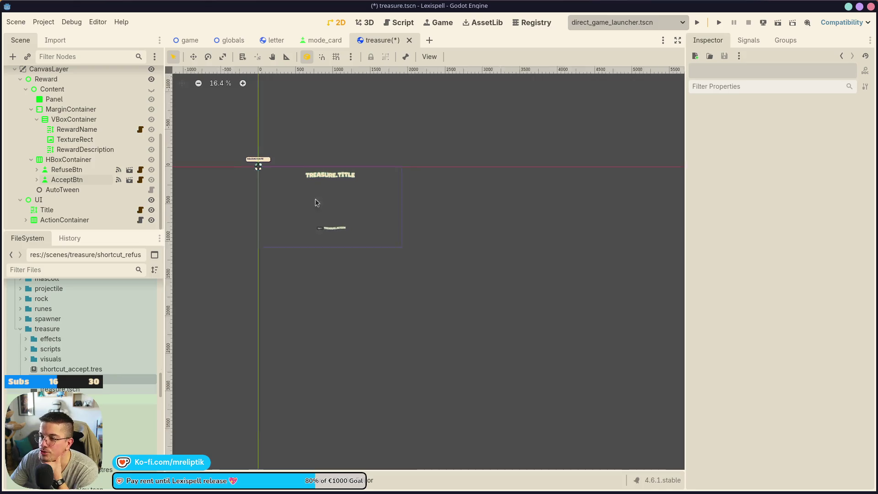
pyautogui.hotkey('ctrl', 's')
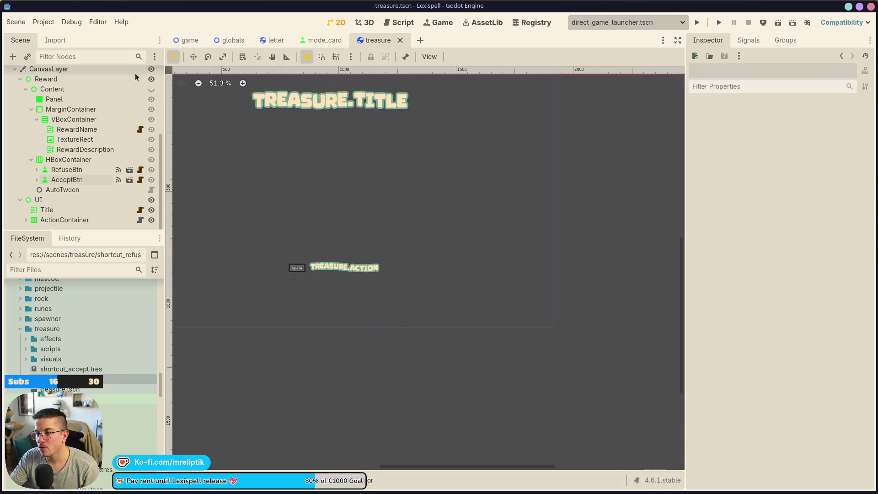
pyautogui.scroll(5, 135, 73)
pyautogui.click(140, 75)
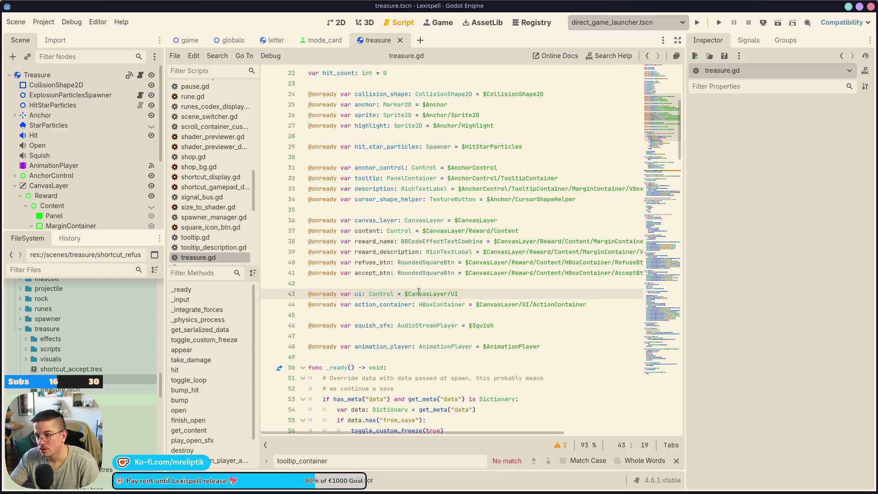
# Jump to get_content in treasure.gd, widen the script area, and work through the TODO lines 194–196.
pyautogui.scroll(-6, 289, 224)
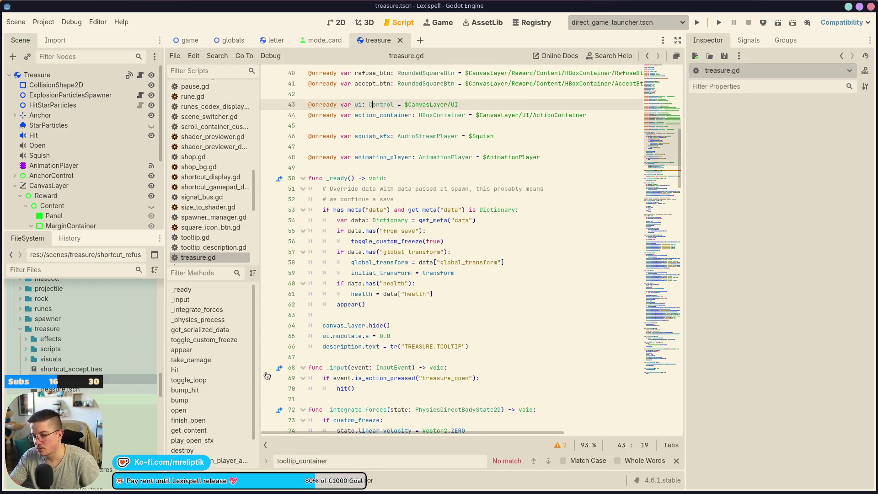
pyautogui.click(207, 430)
pyautogui.click(387, 265)
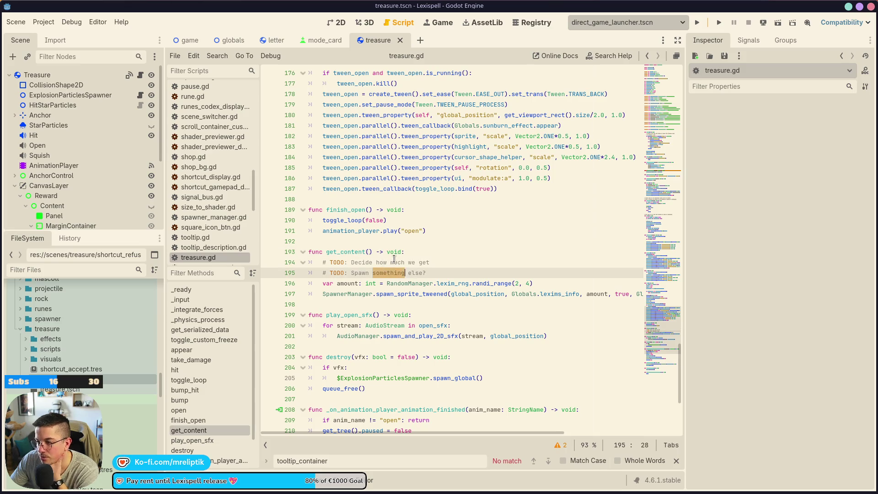
pyautogui.moveTo(686, 157); pyautogui.dragTo(773, 158)
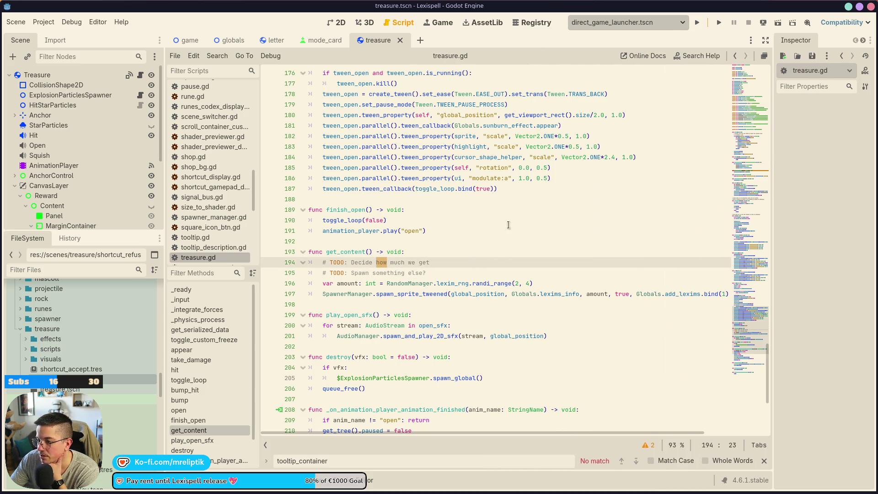
pyautogui.moveTo(408, 271); pyautogui.dragTo(434, 283)
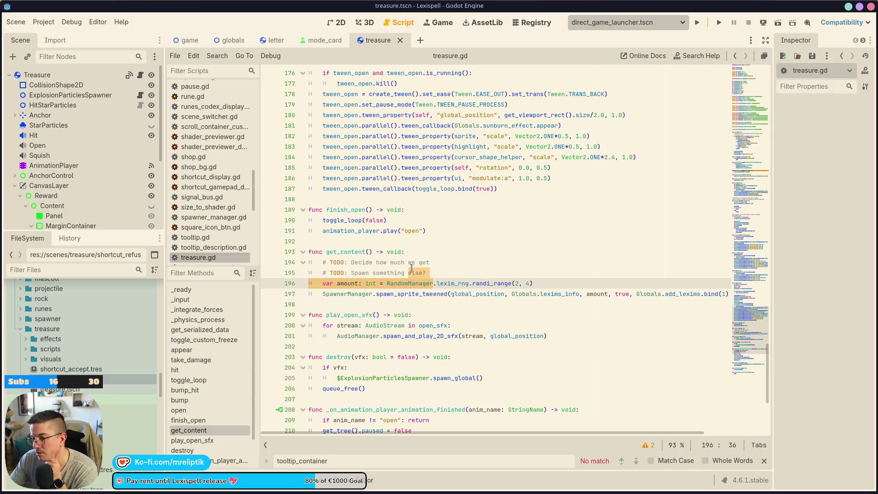
pyautogui.doubleClick(360, 273)
pyautogui.click(446, 274)
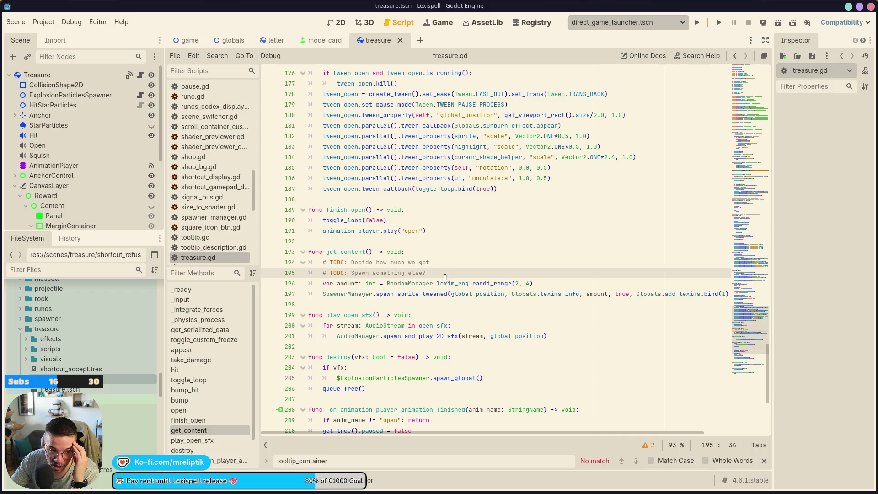
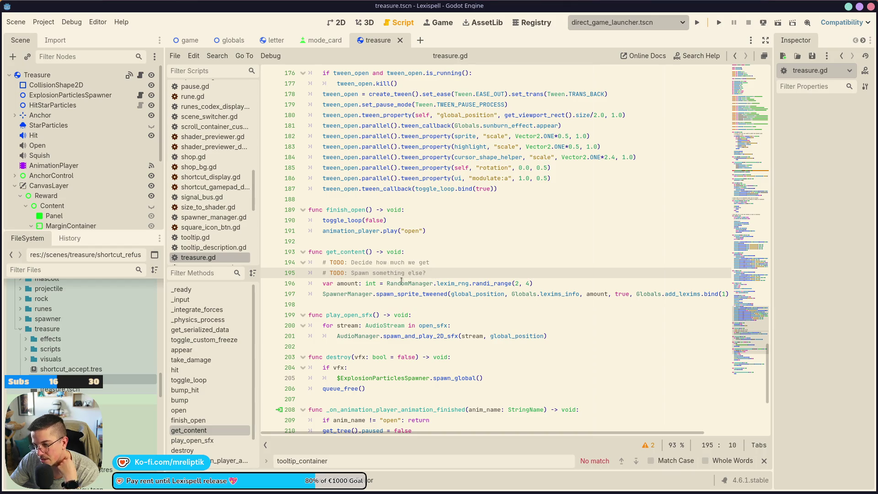
# Add 'enum REWARD {LEXIMS, CONSUMABLE, RUNE}' below the signal declarations and save.
pyautogui.scroll(20, 415, 294)
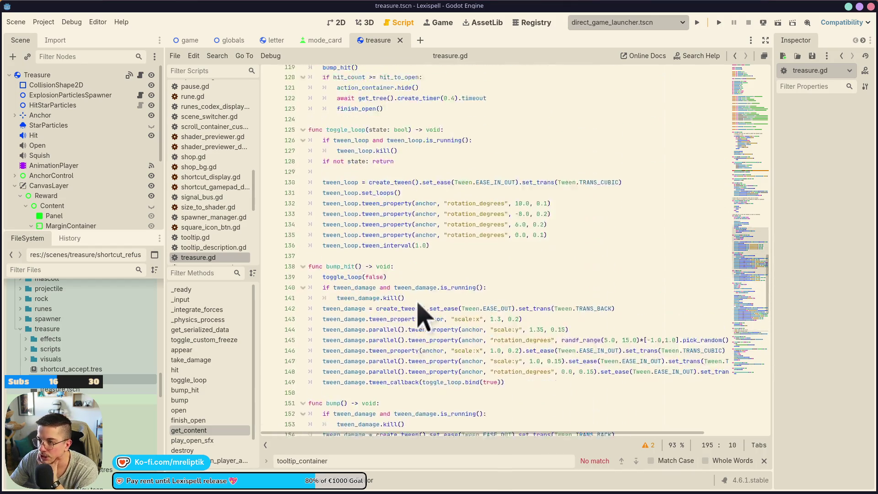
pyautogui.scroll(20, 412, 229)
pyautogui.click(463, 107)
pyautogui.click(415, 93)
pyautogui.click(416, 74)
pyautogui.click(417, 84)
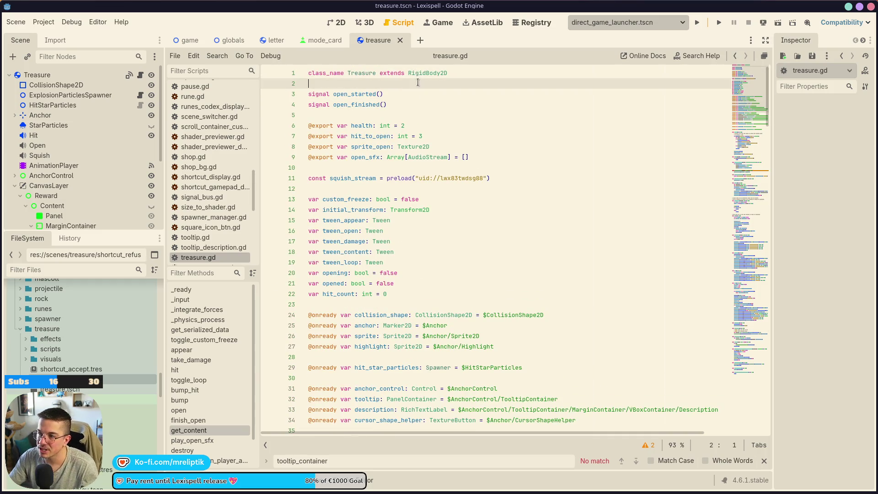
pyautogui.click(426, 104)
pyautogui.press('Return')
pyautogui.press('Return')
pyautogui.write('enum ')
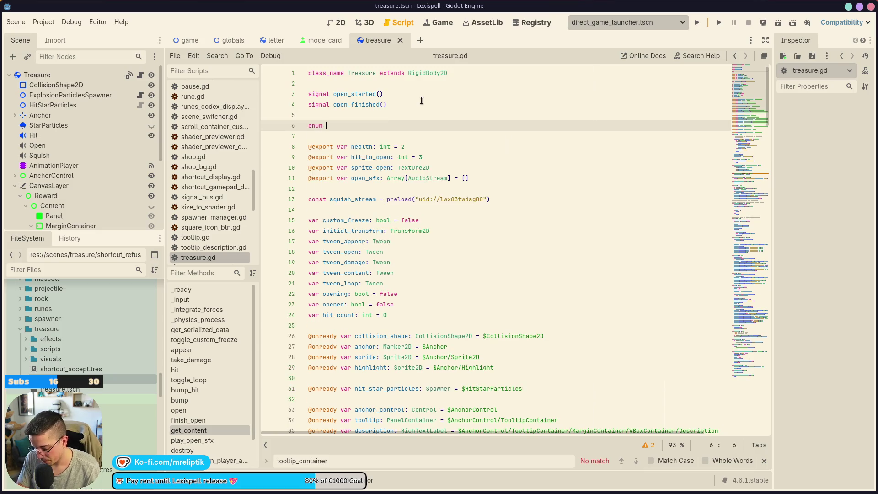
pyautogui.write('r')
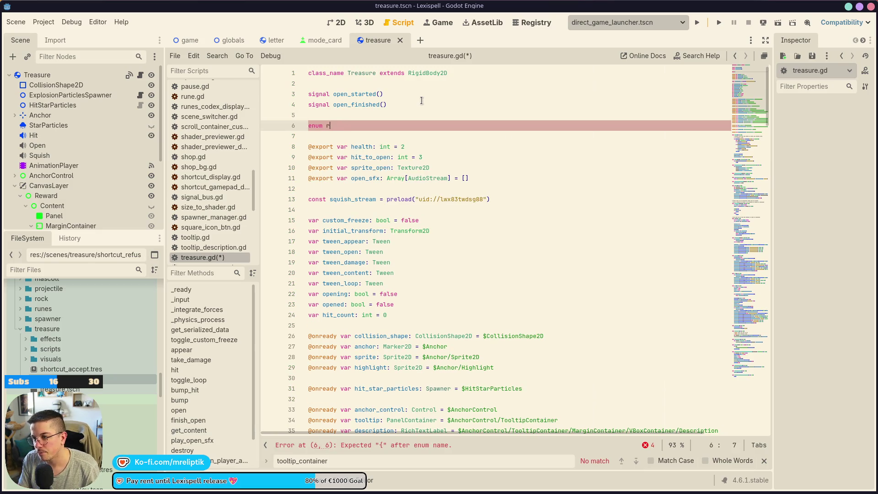
pyautogui.write('e{LEXIMS, CONSUMABLE, RUNE')
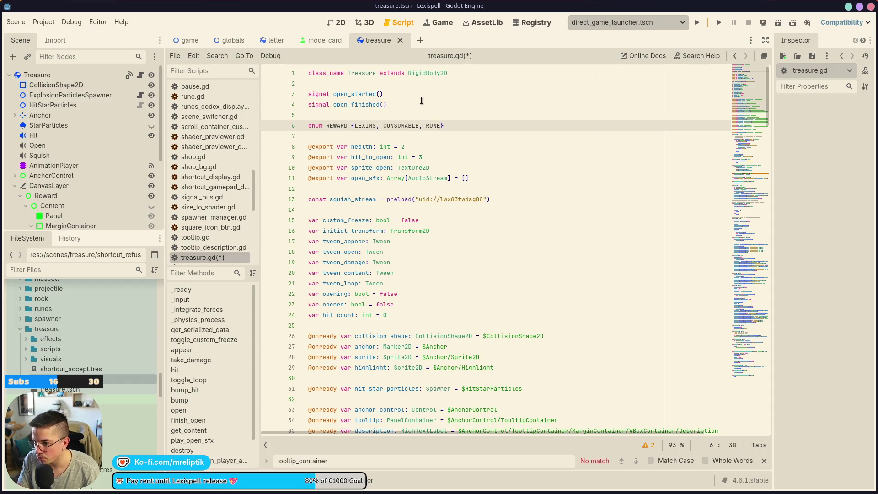
pyautogui.hotkey('ctrl', 's')
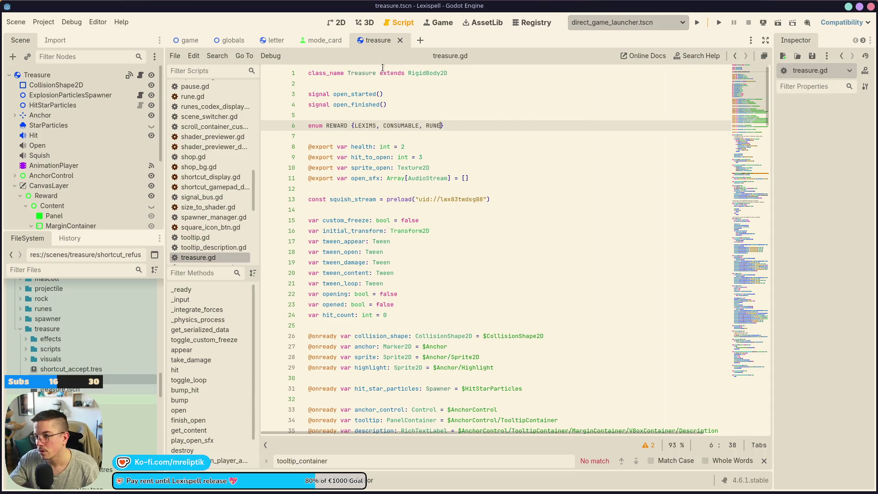
# Declare 'var reward_type: REWARD = REWARD.LEXIMS' on line 25 and save.
pyautogui.doubleClick(345, 126)
pyautogui.click(333, 191)
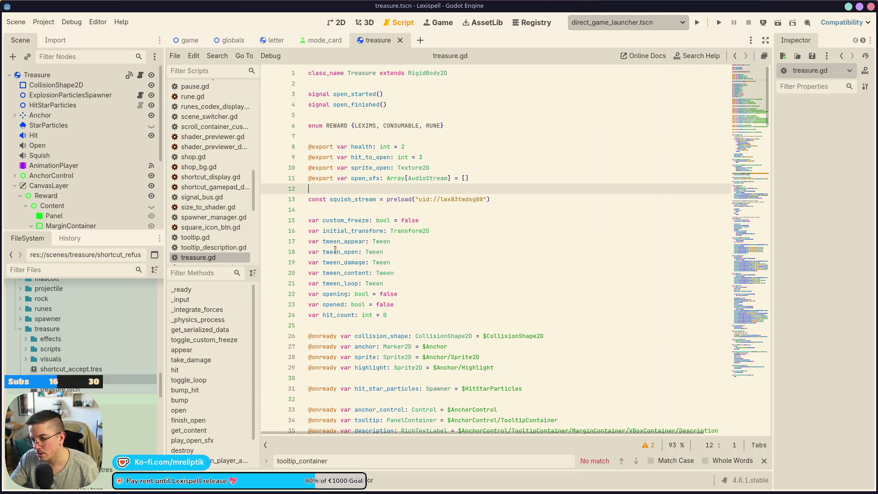
pyautogui.click(346, 325)
pyautogui.write('var reward_type: REW')
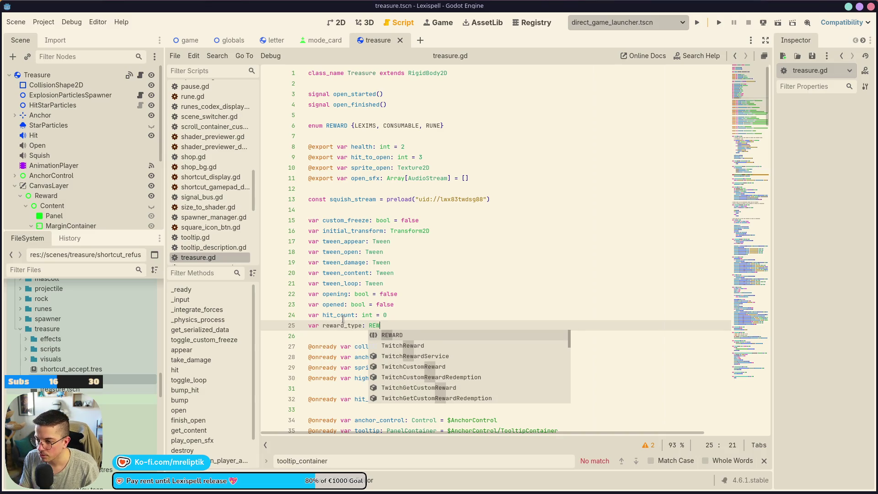
pyautogui.press('Return')
pyautogui.write('= RE')
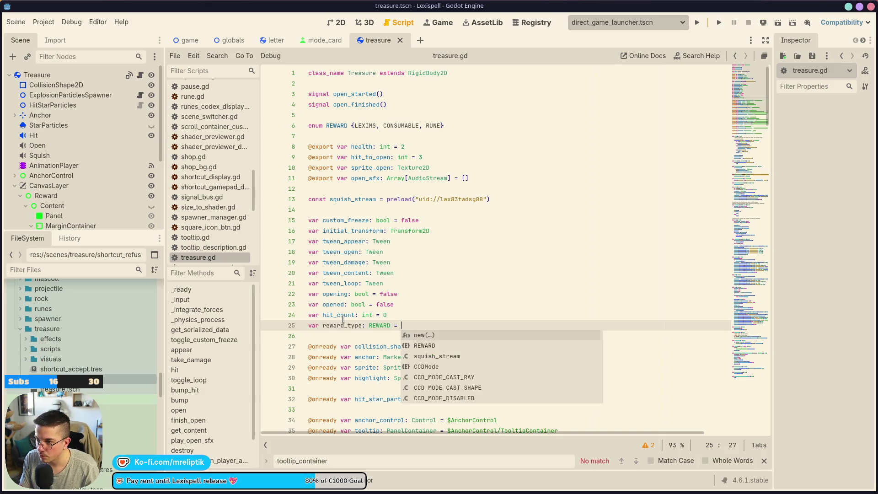
pyautogui.press('Return')
pyautogui.write('.LE')
pyautogui.press('Return')
pyautogui.hotkey('ctrl', 's')
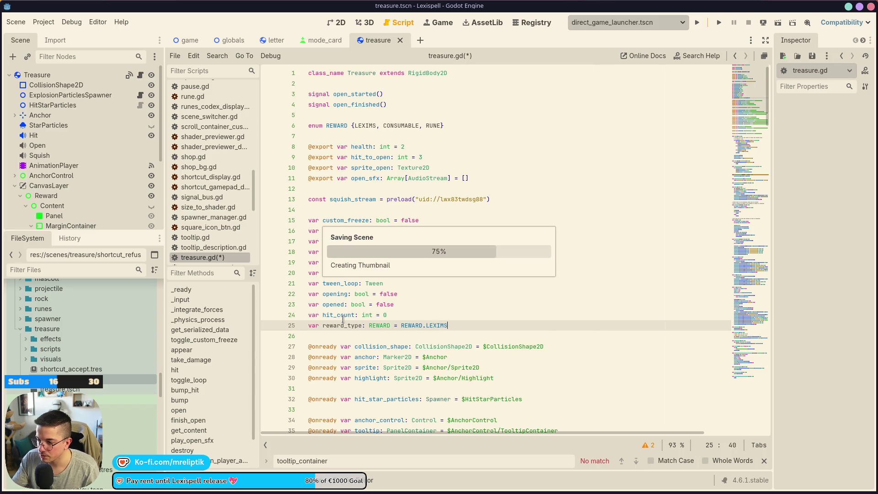
pyautogui.doubleClick(342, 325)
# In get_content, add an 'if randf() < 0.05:' branch with a reward_type line inside.
pyautogui.scroll(-15, 398, 395)
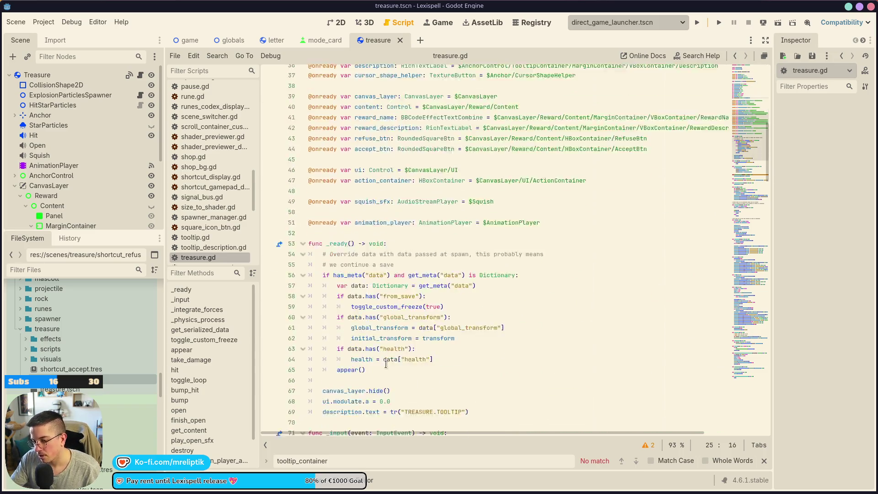
pyautogui.scroll(-20, 398, 395)
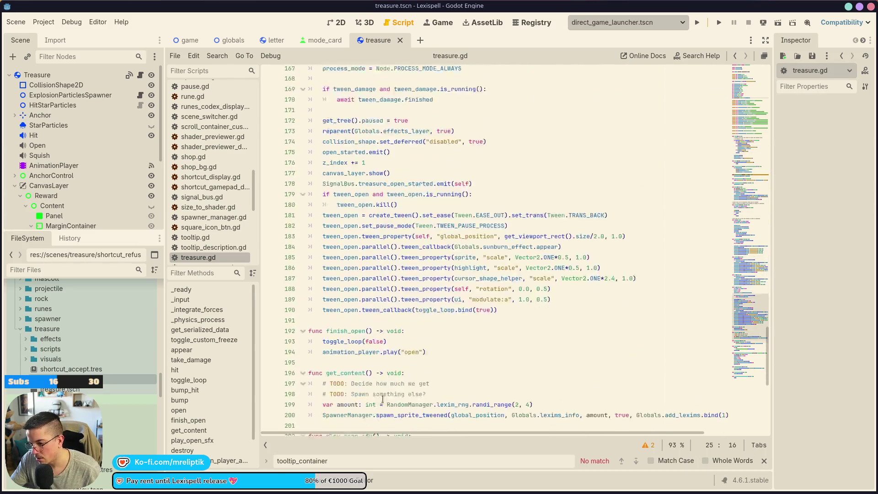
pyautogui.click(197, 430)
pyautogui.click(459, 274)
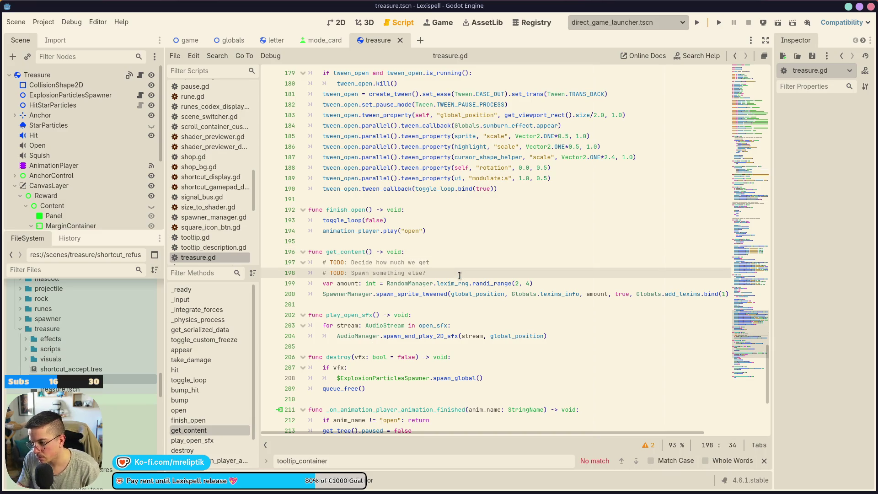
pyautogui.press('Return')
pyautogui.press('Return')
pyautogui.press('Return')
pyautogui.press('Up')
pyautogui.write('if randf')
pyautogui.press('Return')
pyautogui.write('< ')
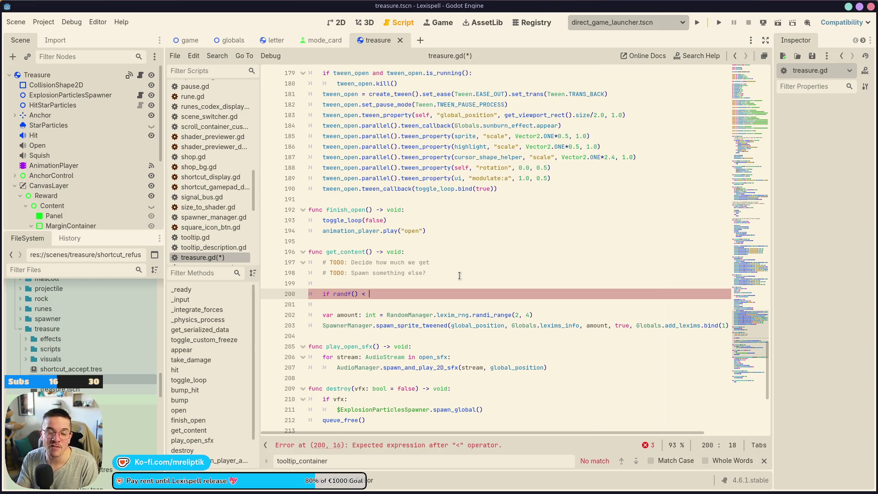
pyautogui.write('0.05')
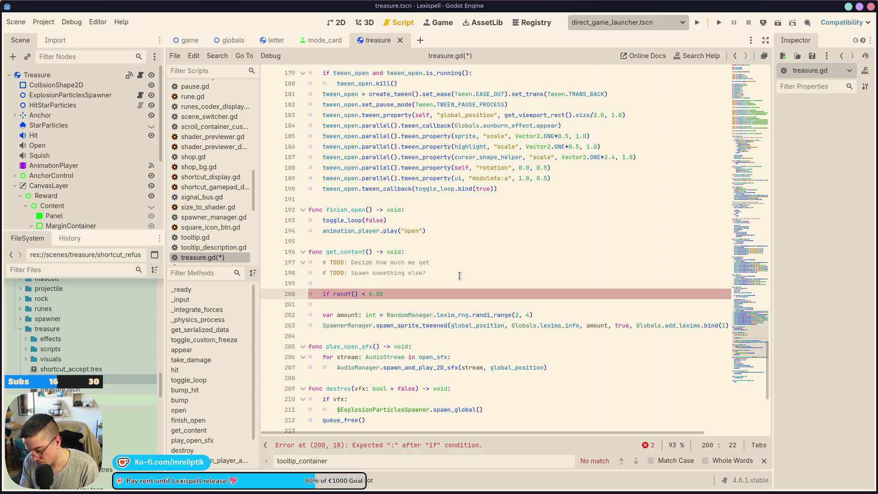
pyautogui.write(':')
pyautogui.press('Return')
pyautogui.write('reward_type')
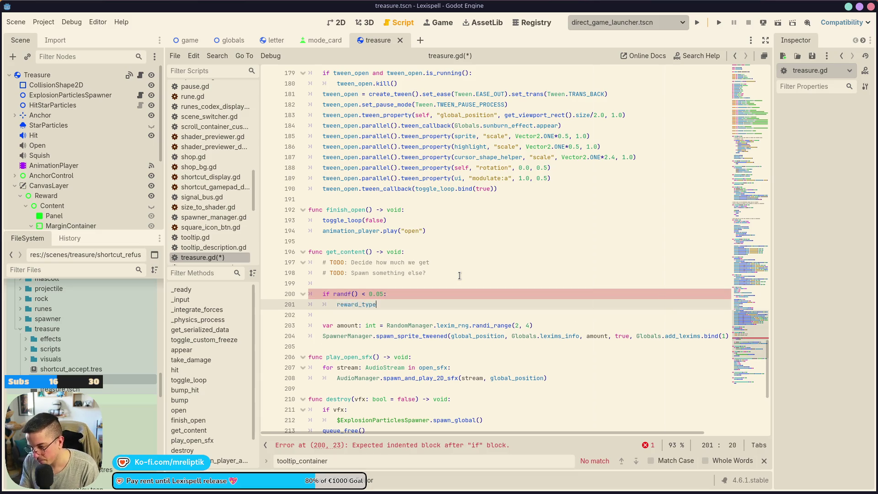
# Add the comment '# Small chance of having a consumable or rune', change the chance to 0.10, and save.
pyautogui.press('Up')
pyautogui.press('Up')
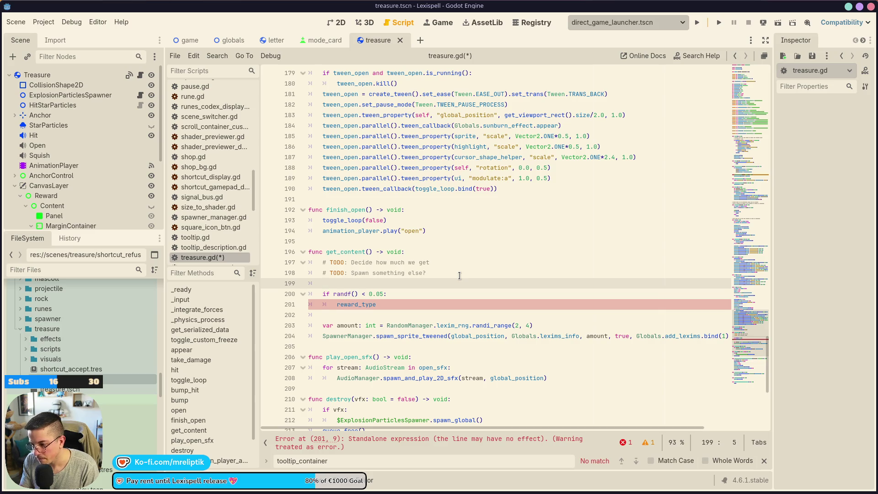
pyautogui.press('Return')
pyautogui.write('# Small chance of having a consumable or rune')
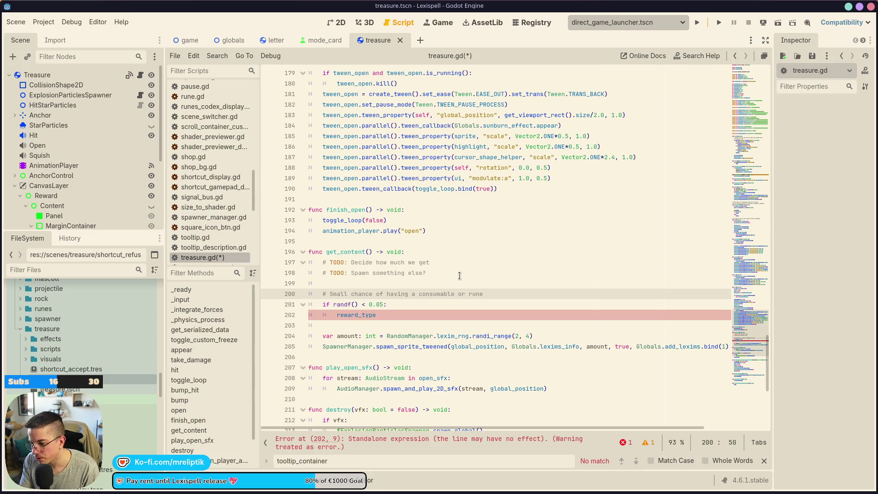
pyautogui.click(383, 305)
pyautogui.press('BackSpace')
pyautogui.write('10')
pyautogui.hotkey('ctrl', 's')
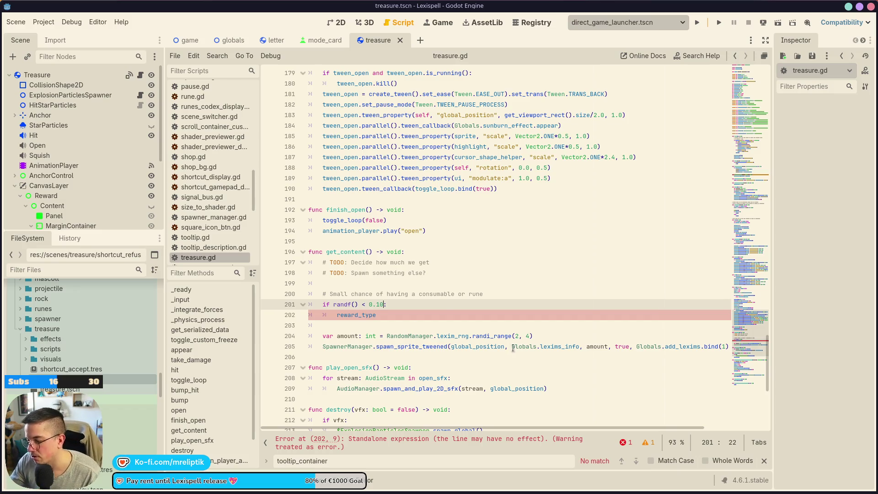
pyautogui.click(376, 315)
pyautogui.moveTo(750, 320); pyautogui.dragTo(754, 56)
pyautogui.scroll(-3, 434, 219)
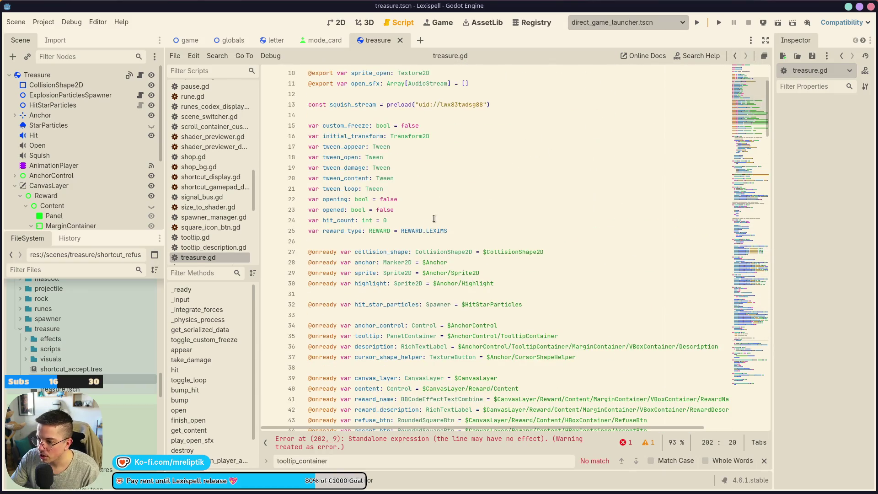
# Below reward_type, declare 'var reward_probabilities: Dictionary' with a first entry REWARD.CONSUMABLE: 0.65.
pyautogui.scroll(3, 328, 266)
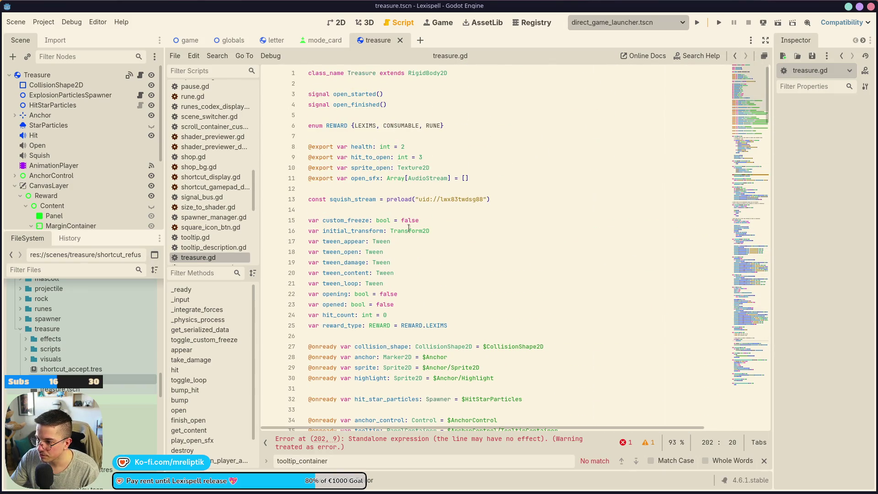
pyautogui.click(326, 211)
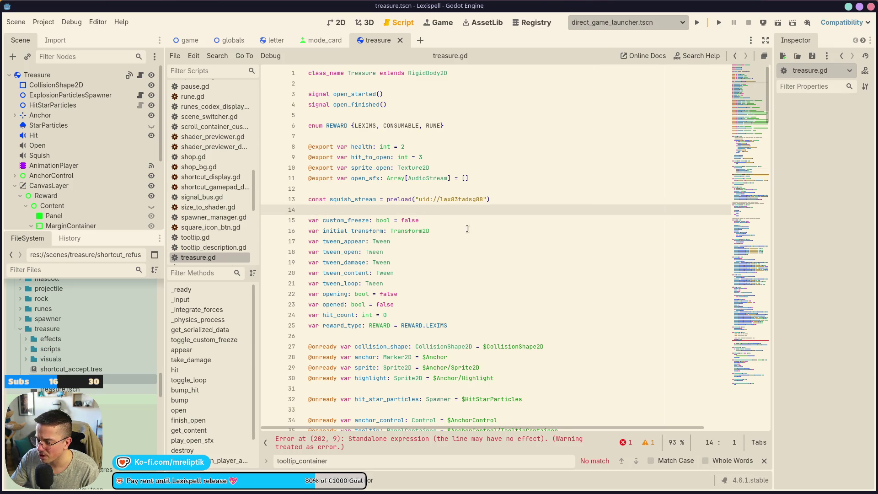
pyautogui.click(472, 325)
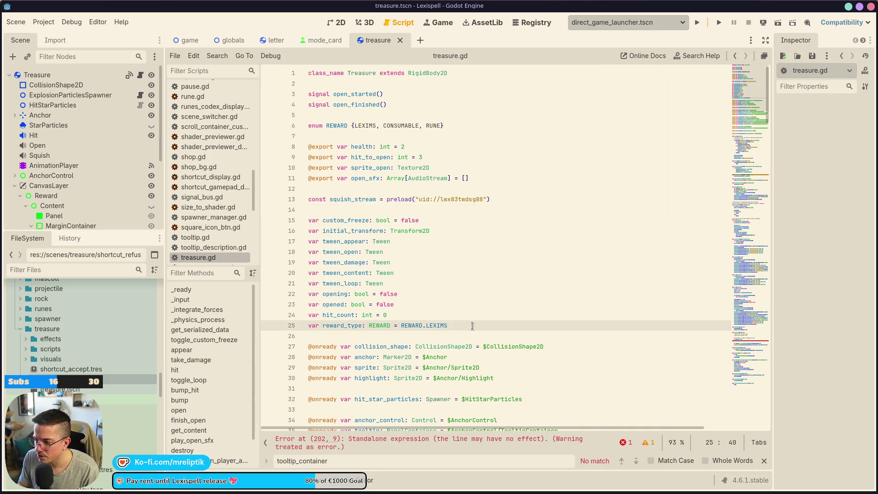
pyautogui.press('Return')
pyautogui.write('var rewa')
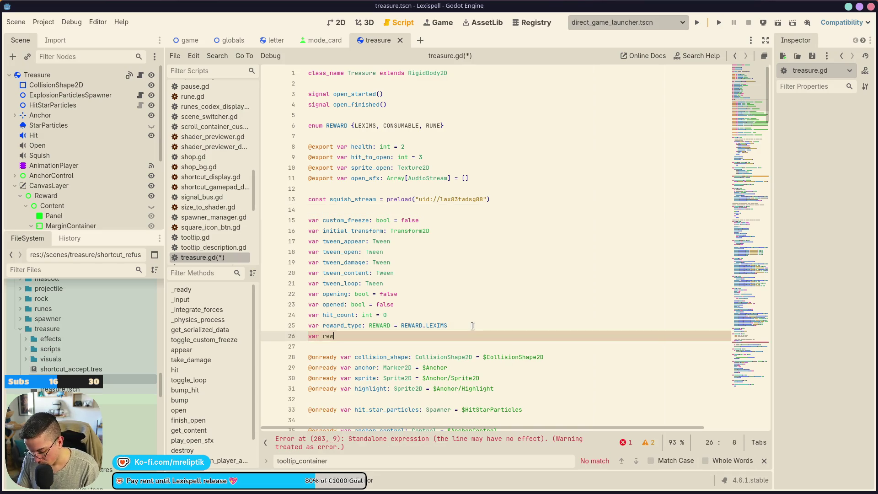
pyautogui.write('rd_')
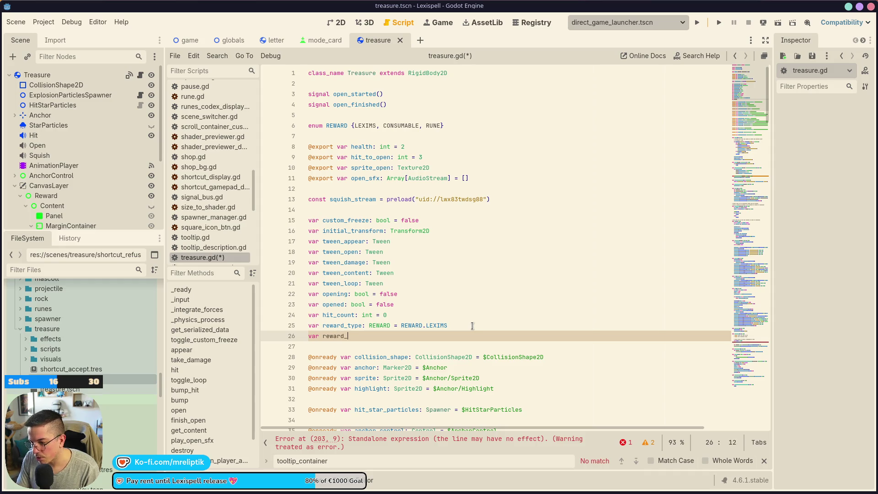
pyautogui.write('probabilities:')
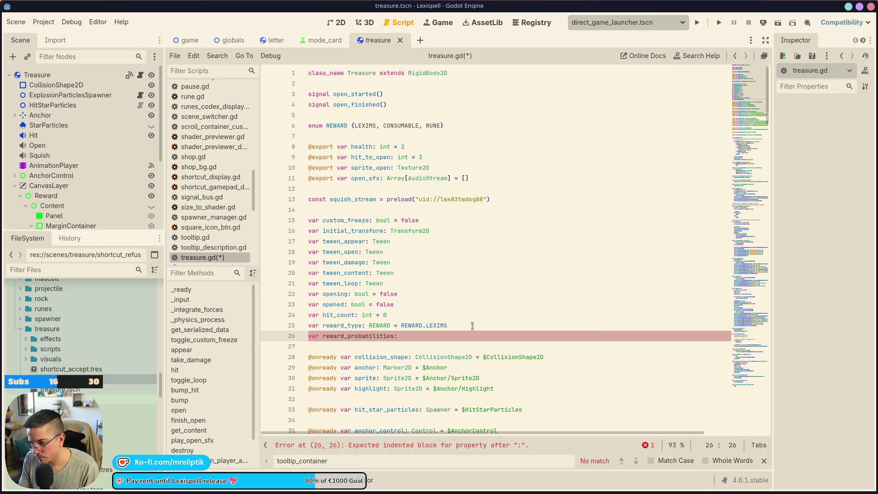
pyautogui.write(' Dicio')
pyautogui.press('Down')
pyautogui.press('Return')
pyautogui.write('= ')
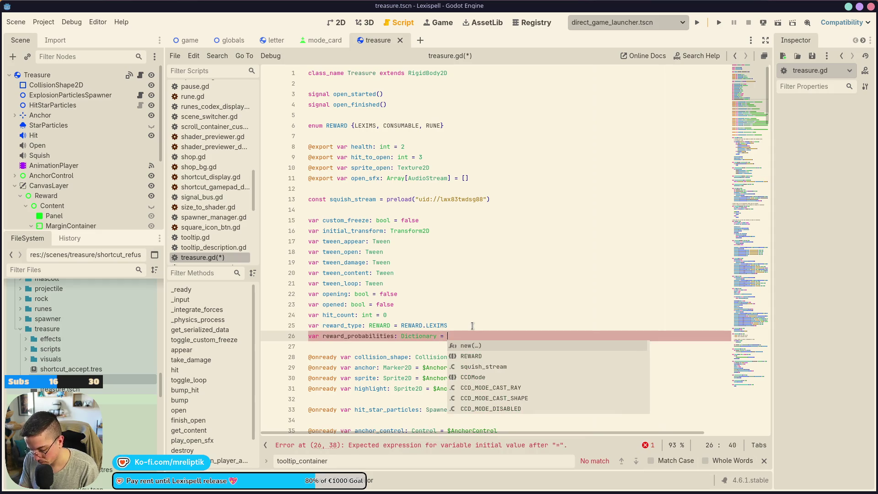
pyautogui.write('{')
pyautogui.press('Return')
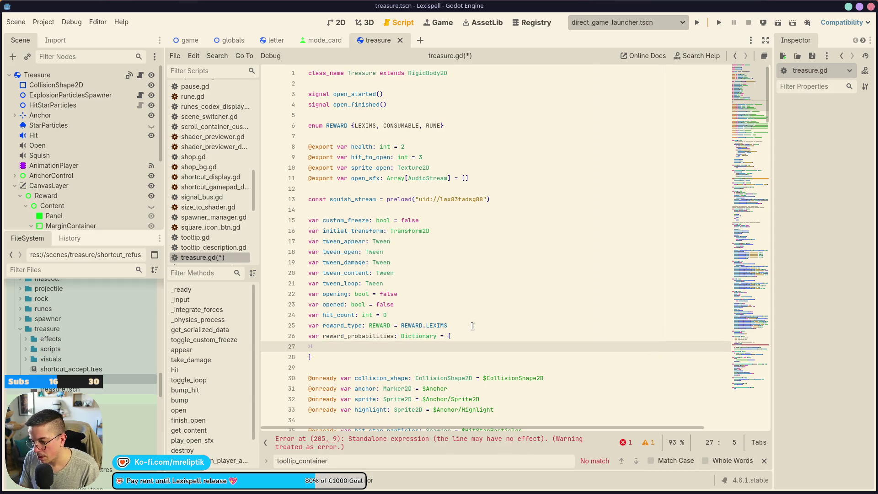
pyautogui.write('REWARD./')
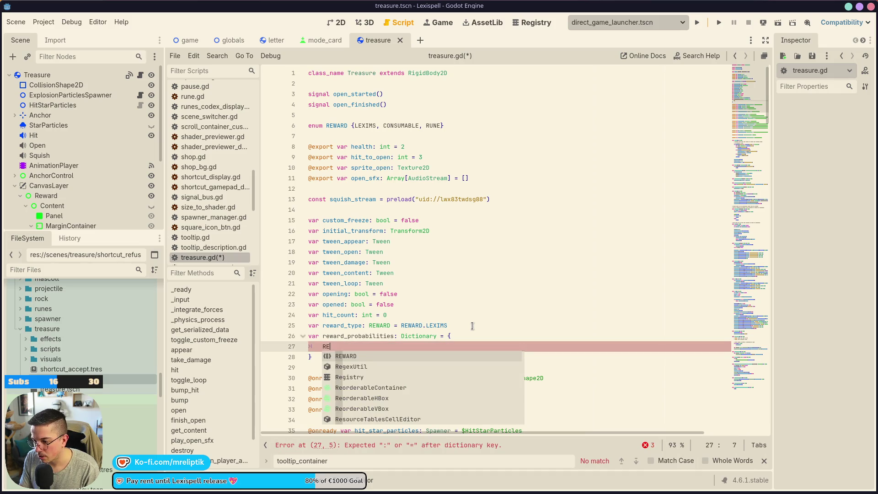
pyautogui.press('BackSpace')
pyautogui.press('Down')
pyautogui.press('Return')
pyautogui.write(': ')
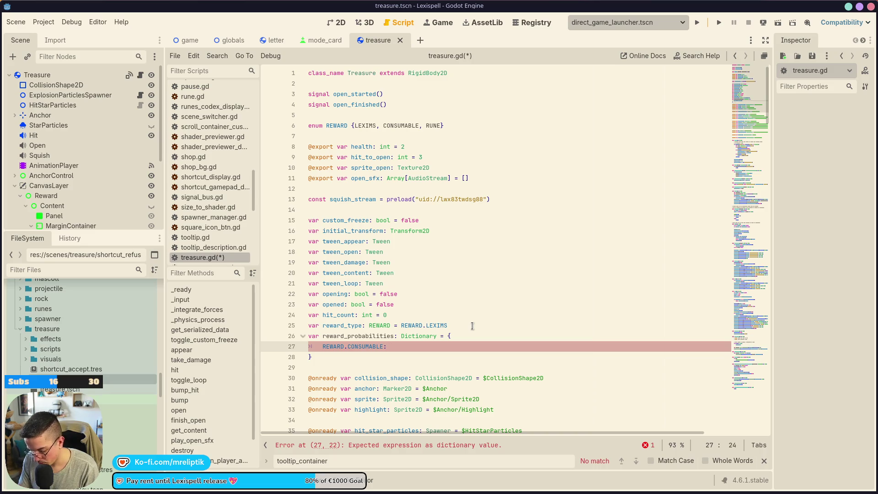
pyautogui.write('0.')
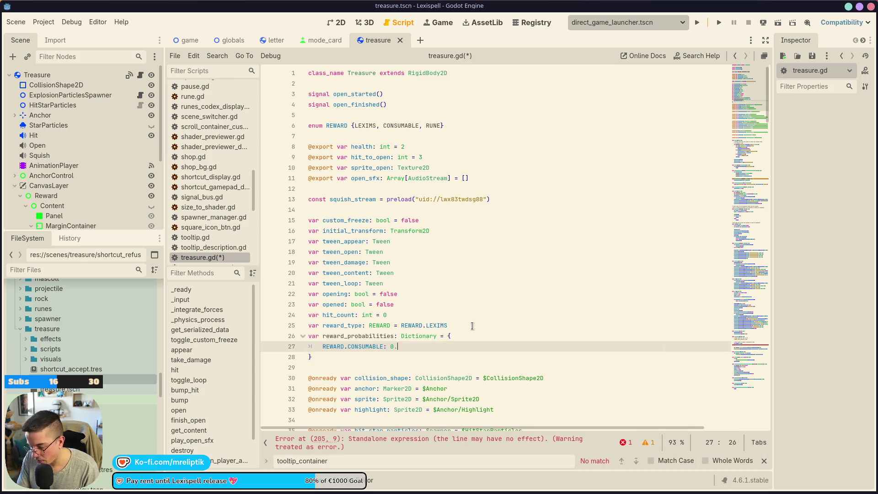
pyautogui.write('65')
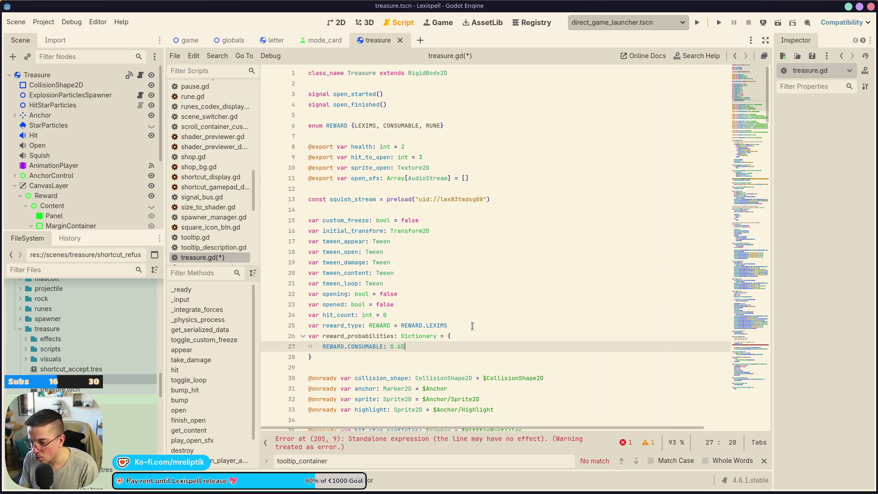
# Add a second entry REWARD.RUNE: 0.35 to the dictionary and save.
pyautogui.hotkey('ctrl', 'shift', 'd')
pyautogui.press('BackSpace')
pyautogui.press('BackSpace')
pyautogui.write('25,')
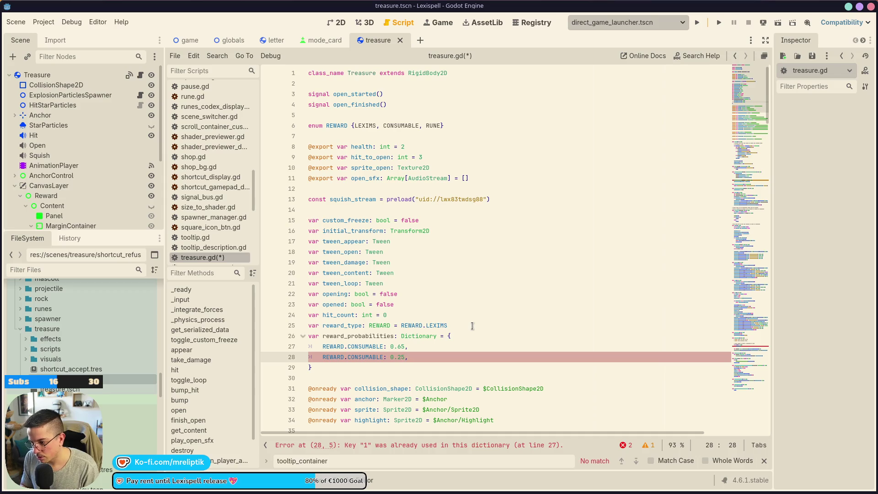
pyautogui.press('BackSpace')
pyautogui.press('BackSpace')
pyautogui.write('35')
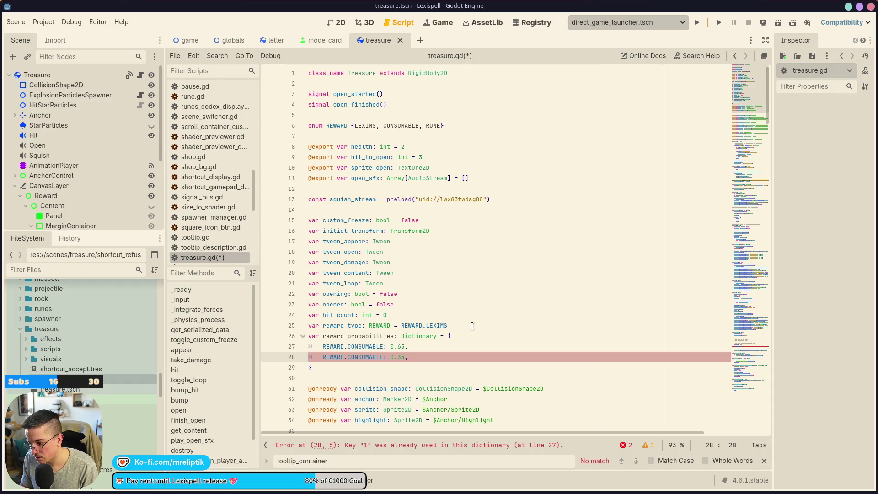
pyautogui.press('Up')
pyautogui.press('Down')
pyautogui.press('Down')
pyautogui.press('Up')
pyautogui.press('End')
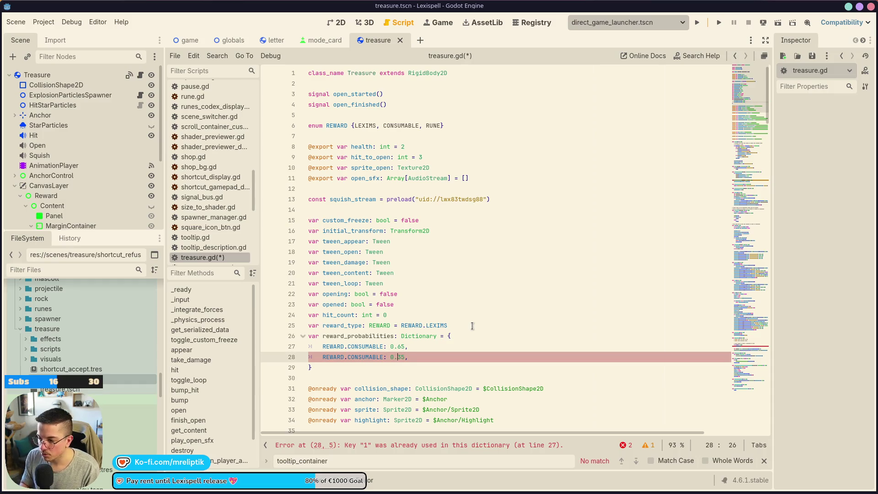
pyautogui.hotkey('ctrl', 'd')
pyautogui.write('RUNE')
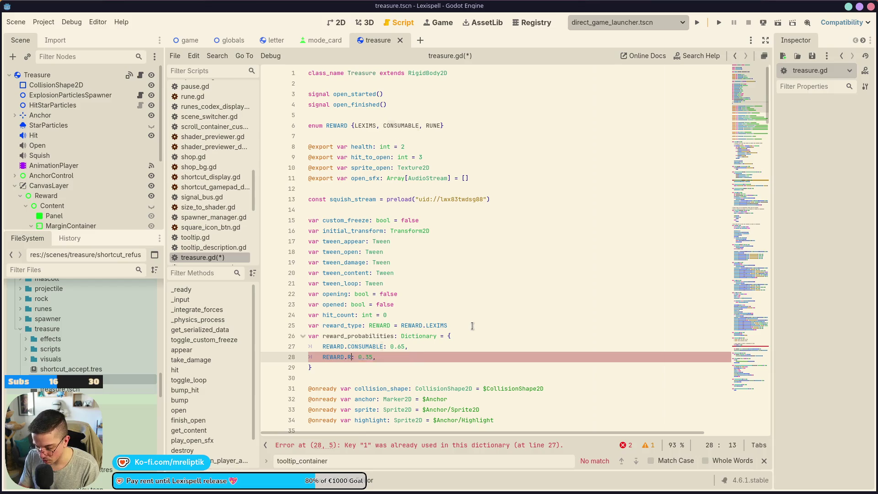
pyautogui.hotkey('ctrl', 's')
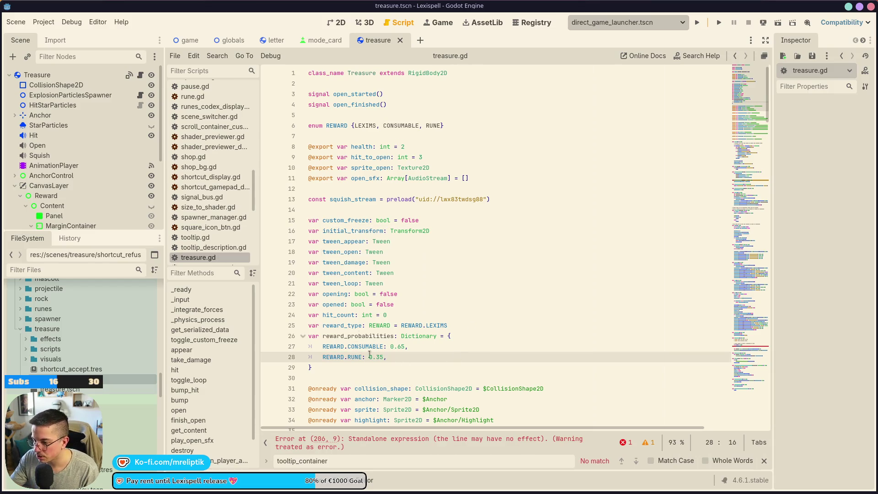
pyautogui.click(351, 333)
# In get_content, replace line 206's reward_type with WeightedChoice.pick(reward_probabilities).
pyautogui.doubleClick(364, 334)
pyautogui.scroll(-8, 438, 386)
pyautogui.scroll(-16, 438, 386)
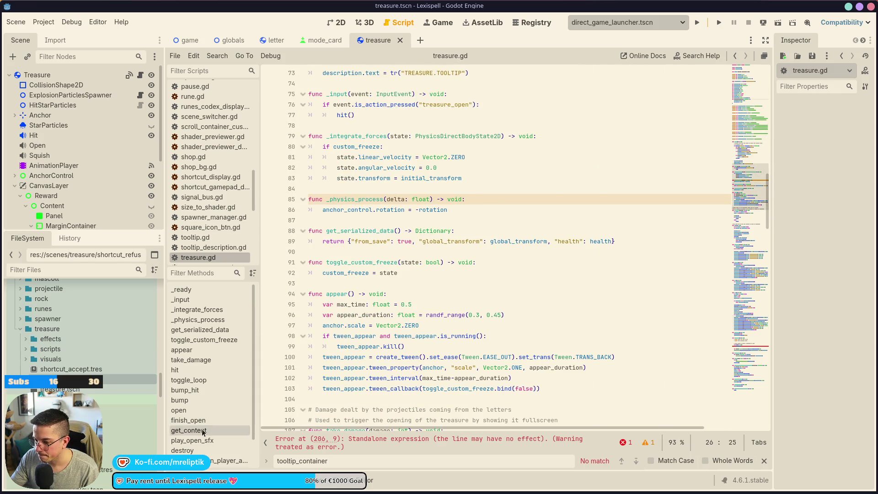
pyautogui.click(188, 429)
pyautogui.click(390, 346)
pyautogui.doubleClick(351, 349)
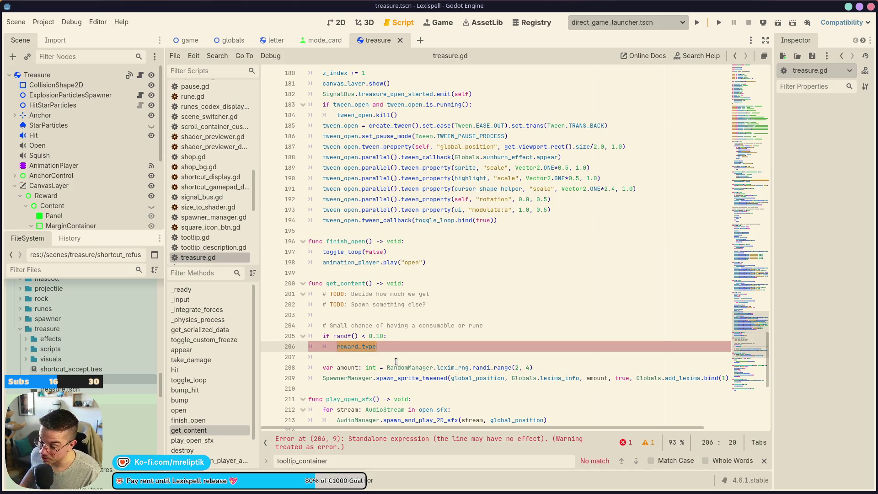
pyautogui.write('Weig')
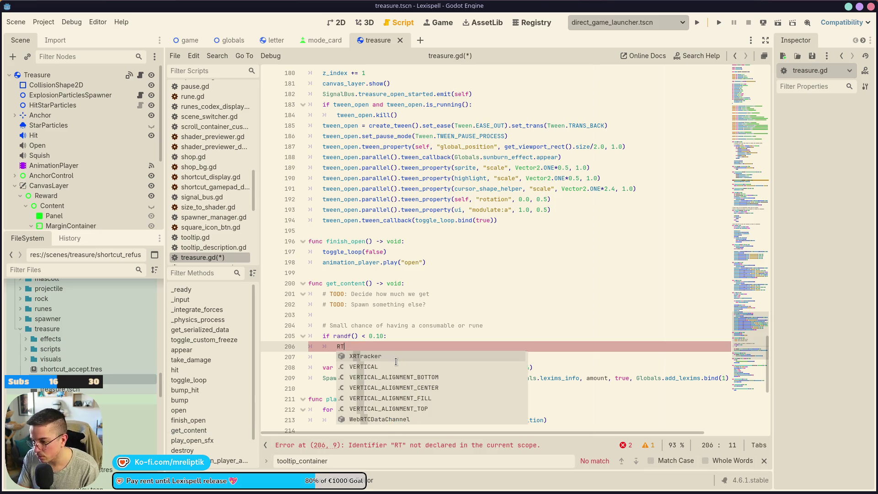
pyautogui.press('Return')
pyautogui.write('.pic')
pyautogui.press('Return')
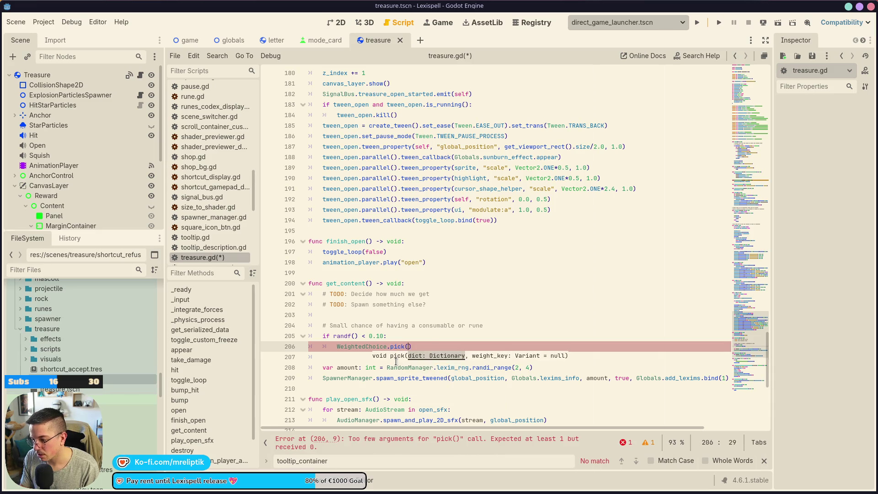
pyautogui.write('reward_probabilities')
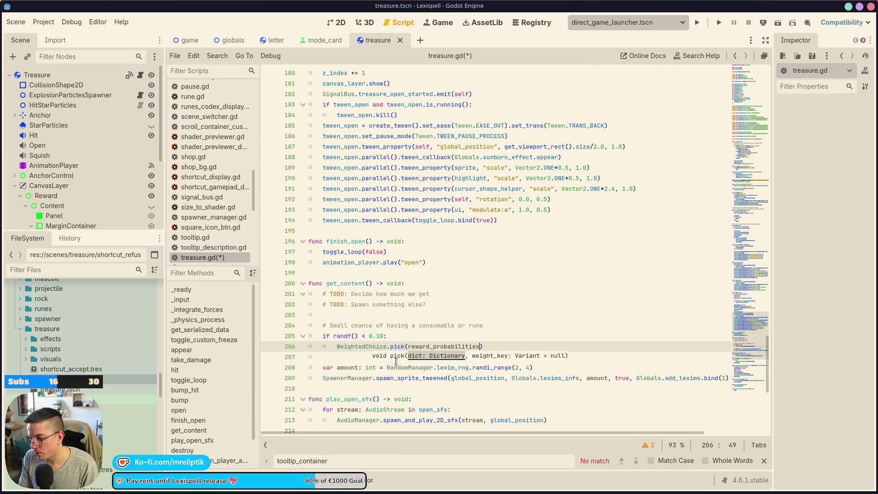
# Prefix the call with 'reward_type =' so the pick is assigned, and save.
pyautogui.press('Home')
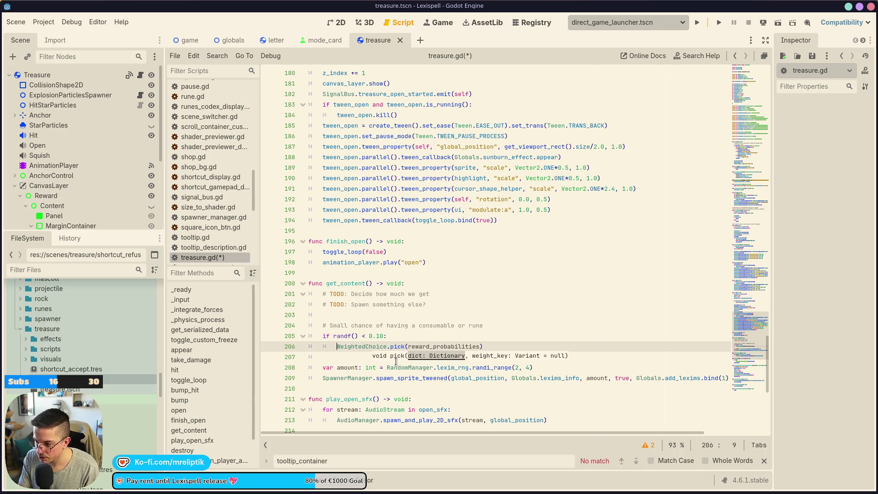
pyautogui.write('var ty')
pyautogui.press('BackSpace')
pyautogui.press('BackSpace')
pyautogui.press('BackSpace')
pyautogui.write('type')
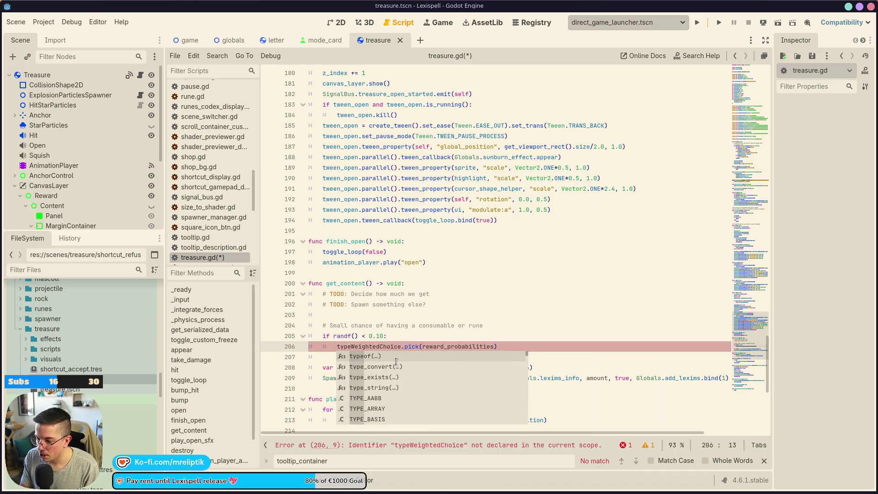
pyautogui.press('BackSpace')
pyautogui.press('BackSpace')
pyautogui.press('BackSpace')
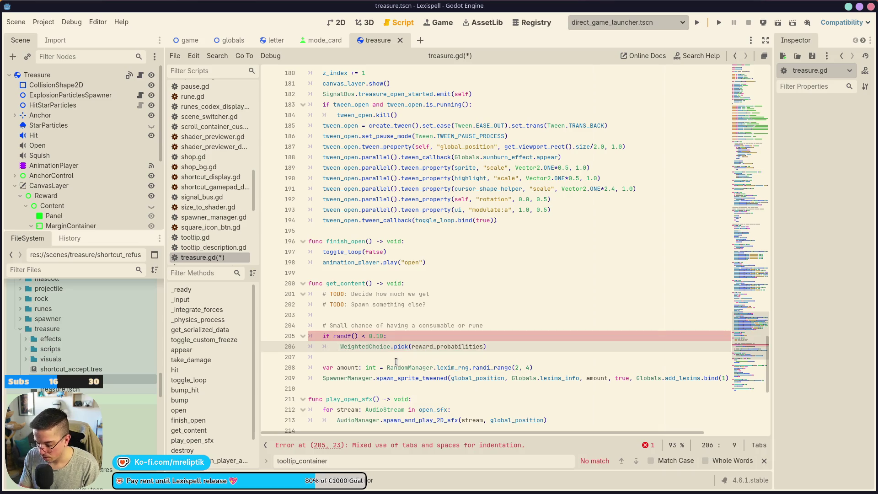
pyautogui.write('reward_type')
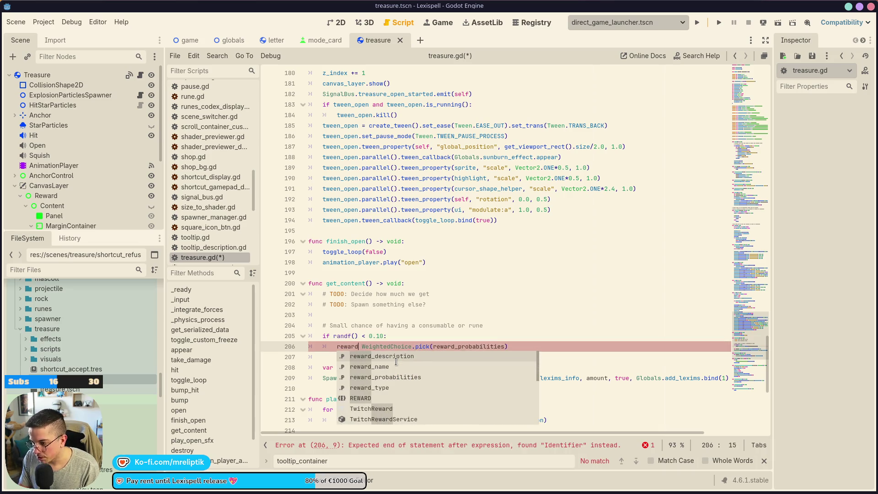
pyautogui.write(' =')
pyautogui.hotkey('ctrl', 's')
pyautogui.click(463, 327)
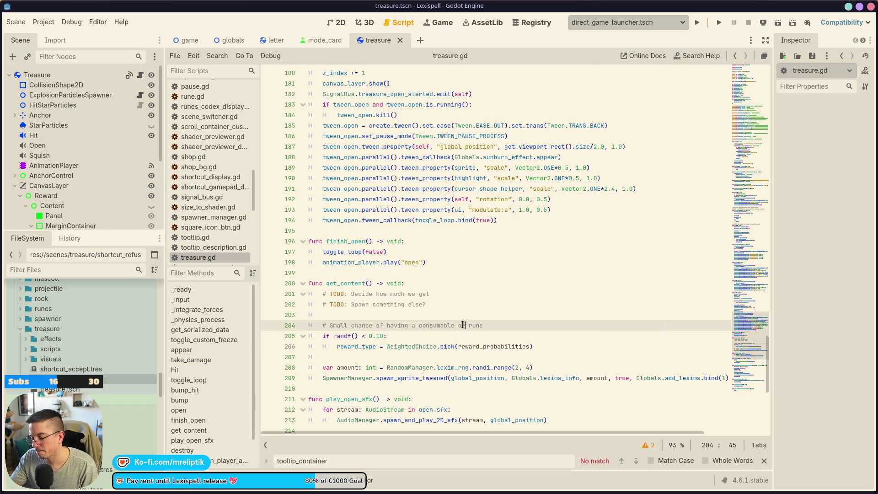
pyautogui.scroll(-2, 365, 343)
pyautogui.click(351, 294)
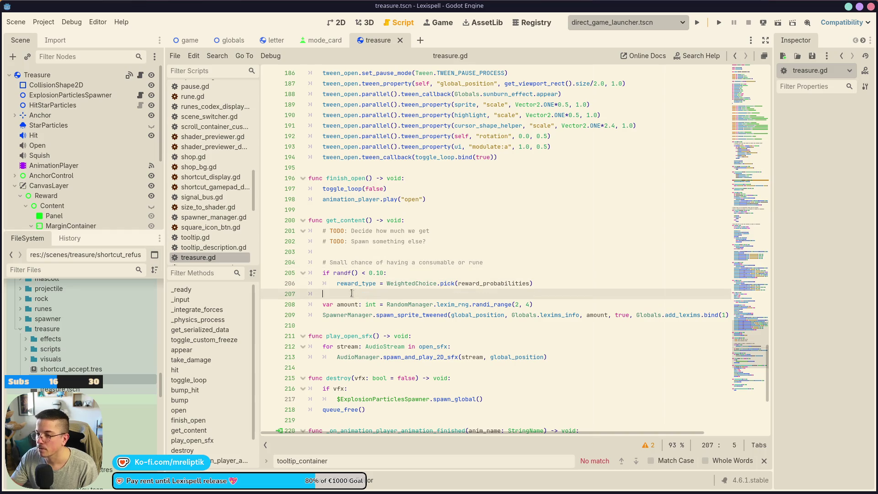
# Add 'match reward_type:' with a REWARD.LEXIMS case that holds the indented amount and spawn lines.
pyautogui.press('Return')
pyautogui.write('match reward')
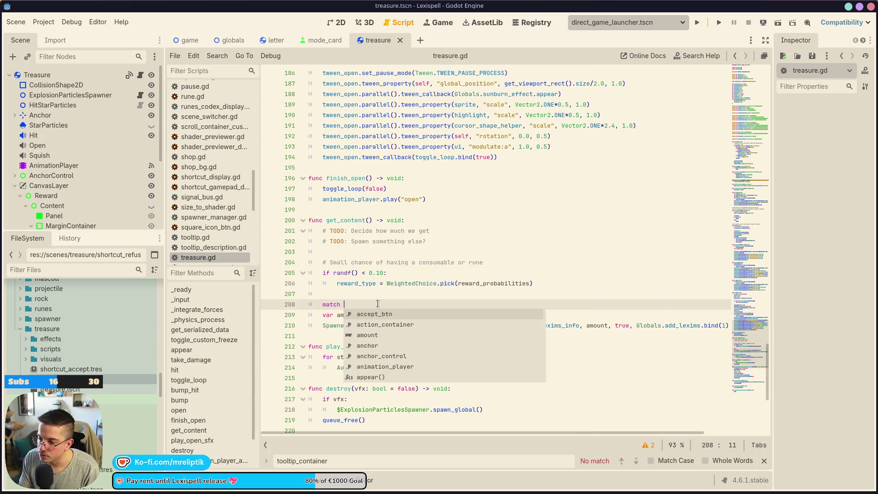
pyautogui.press('Return')
pyautogui.write(':')
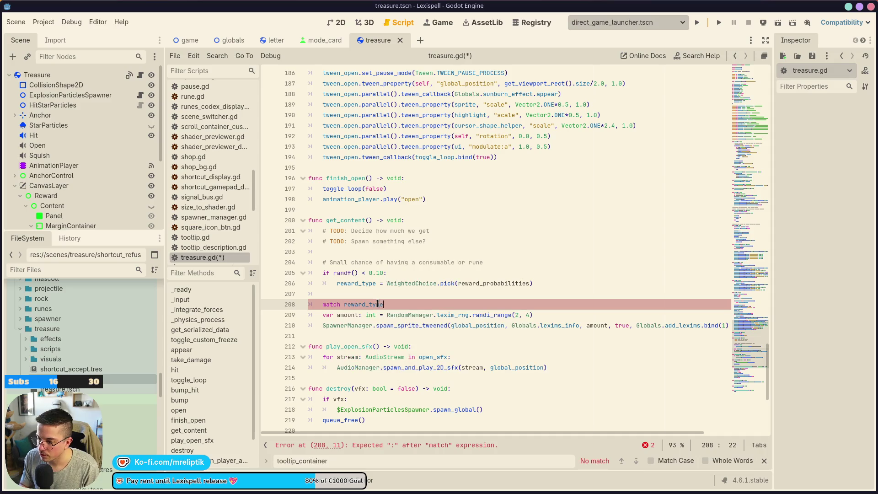
pyautogui.press('Return')
pyautogui.write('REWARD.LE')
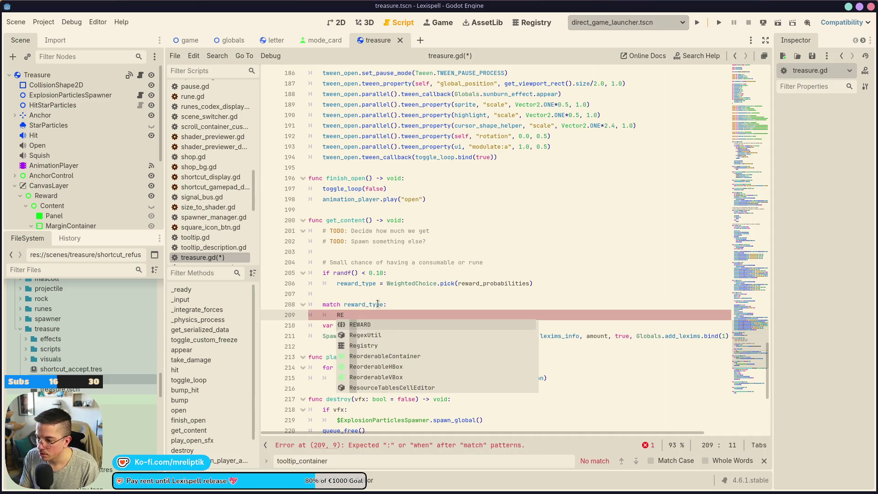
pyautogui.press('Return')
pyautogui.write(':')
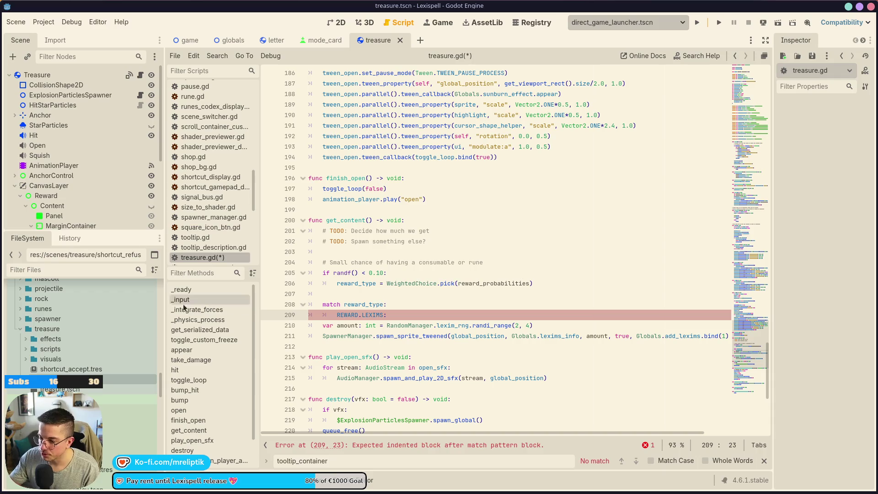
pyautogui.click(319, 326)
pyautogui.hotkey('shift', 'Down')
pyautogui.hotkey('shift', 'Down')
pyautogui.press('Tab')
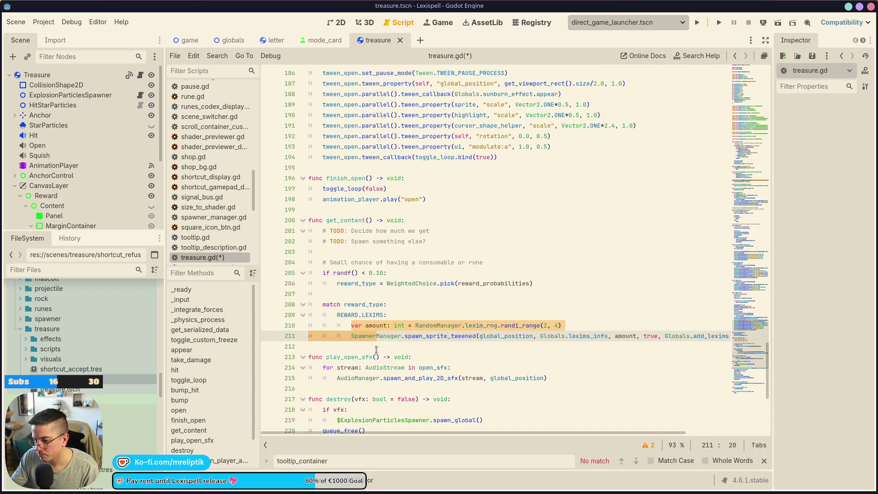
# Add a REWARD.CONSUMABLE case whose body is just pass, and save.
pyautogui.click(372, 346)
pyautogui.press('Return')
pyautogui.press('Tab')
pyautogui.press('Tab')
pyautogui.write('REWARD.CON')
pyautogui.press('Return')
pyautogui.write(':')
pyautogui.press('Return')
pyautogui.write('pass')
pyautogui.hotkey('ctrl', 's')
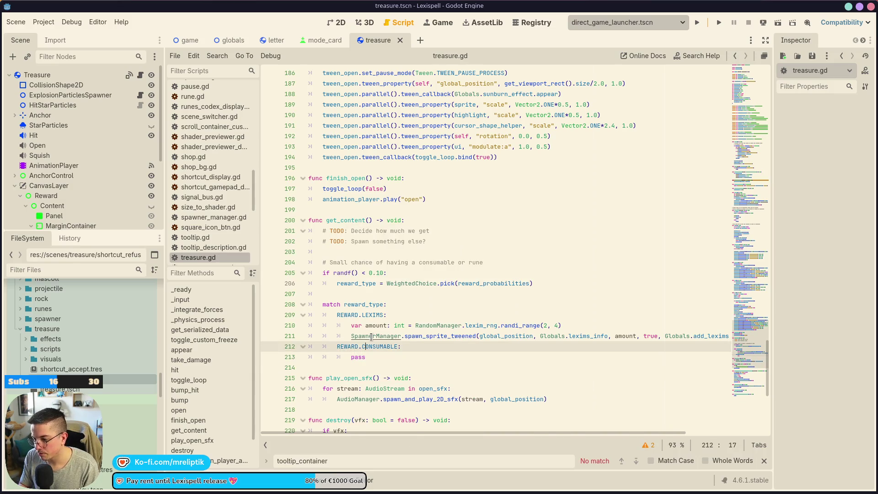
# Duplicate the CONSUMABLE case into a REWARD.RUNE case with pass, and save.
pyautogui.hotkey('ctrl', 'shift', 'd')
pyautogui.hotkey('alt', 'Up')
pyautogui.press('Down')
pyautogui.hotkey('alt', 'Up')
pyautogui.hotkey('ctrl', 'Right')
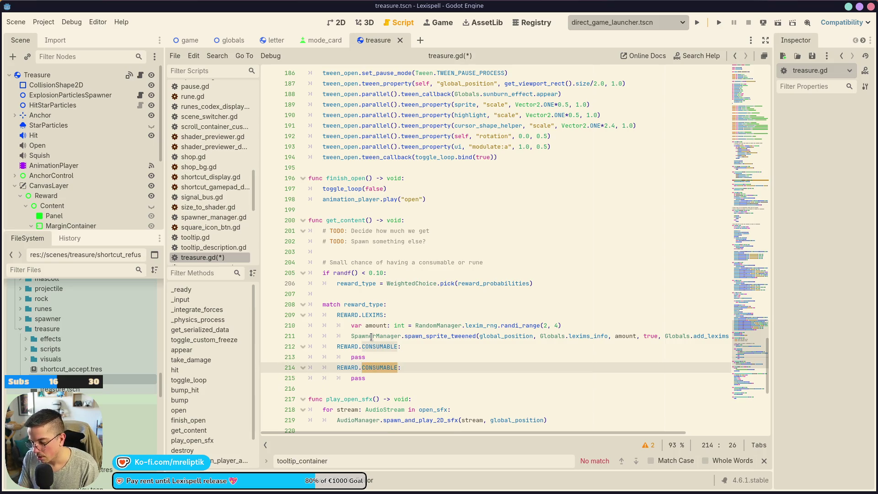
pyautogui.write('RUNE')
pyautogui.hotkey('ctrl', 's')
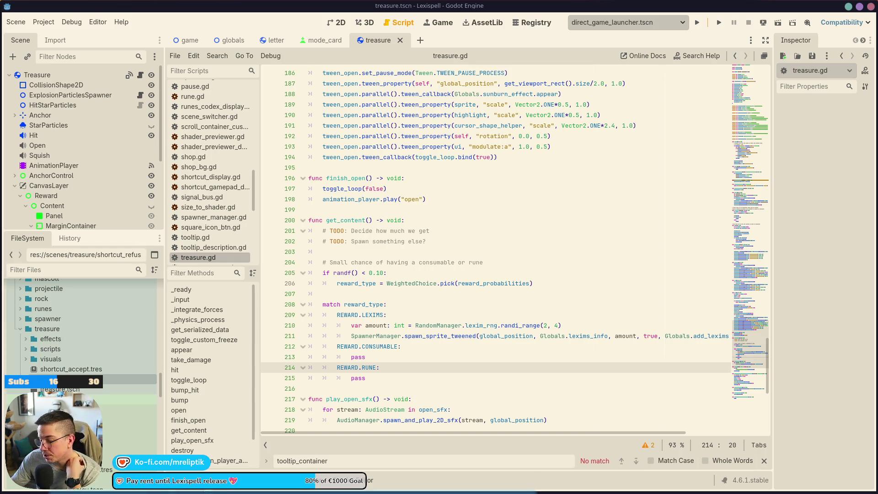
pyautogui.moveTo(228, 493)
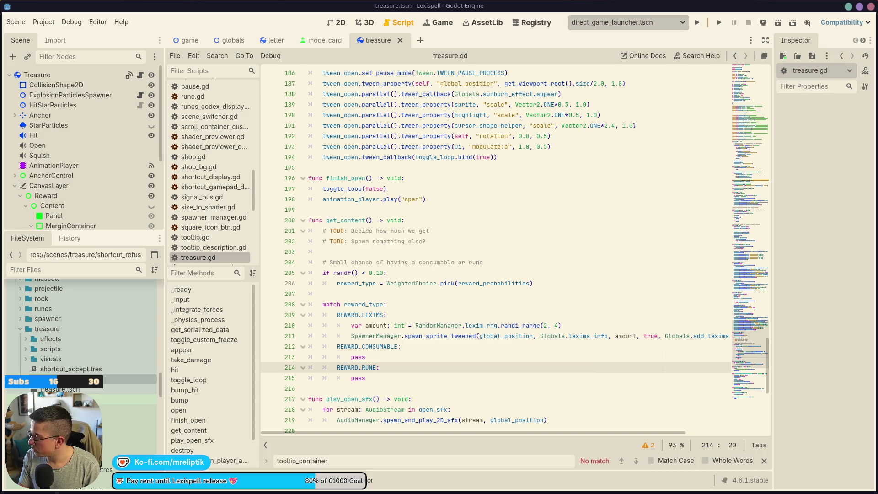
# Replace the 'Spawn something else?' comment with a new '# TODO: put that value in globals' line.
pyautogui.press('Right')
pyautogui.click(360, 249)
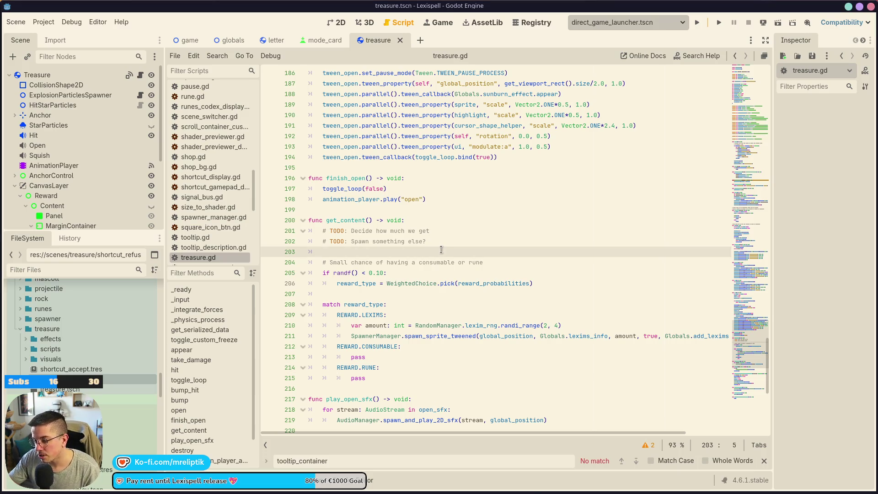
pyautogui.moveTo(401, 488)
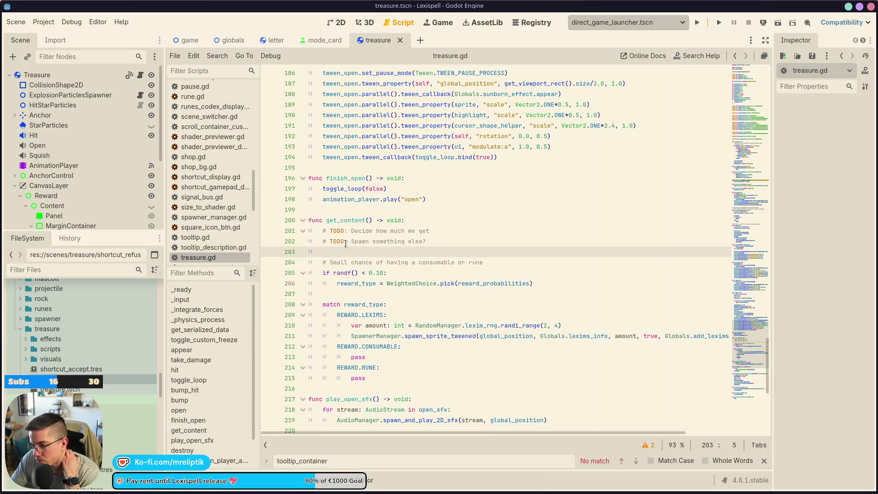
pyautogui.click(372, 241)
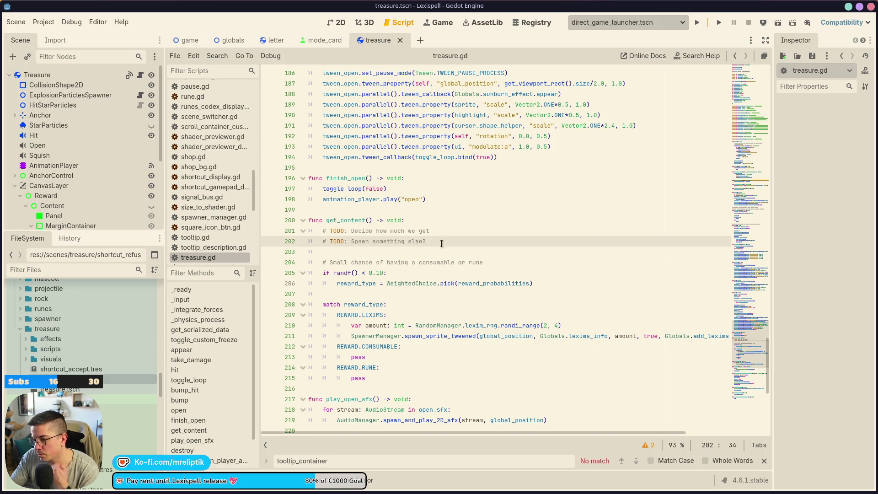
pyautogui.hotkey('ctrl', 'shift', 'k')
pyautogui.hotkey('ctrl', 'shift', 'k')
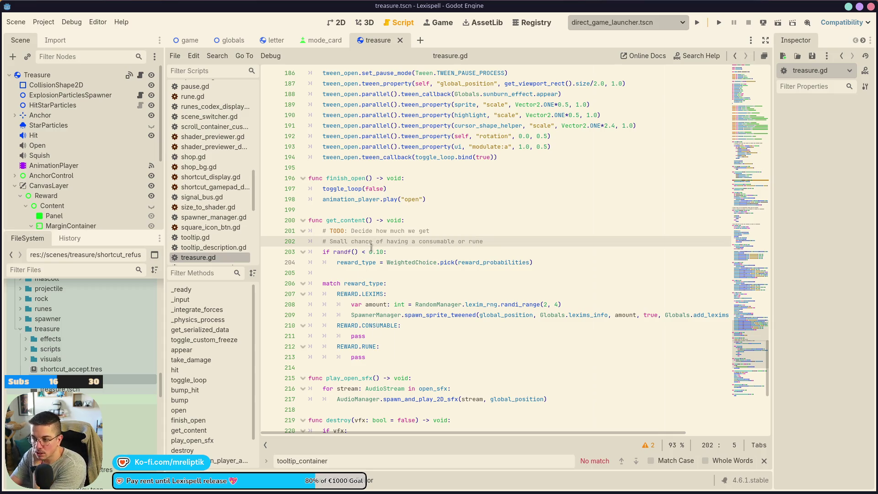
pyautogui.click(497, 241)
pyautogui.press('Return')
pyautogui.write('#')
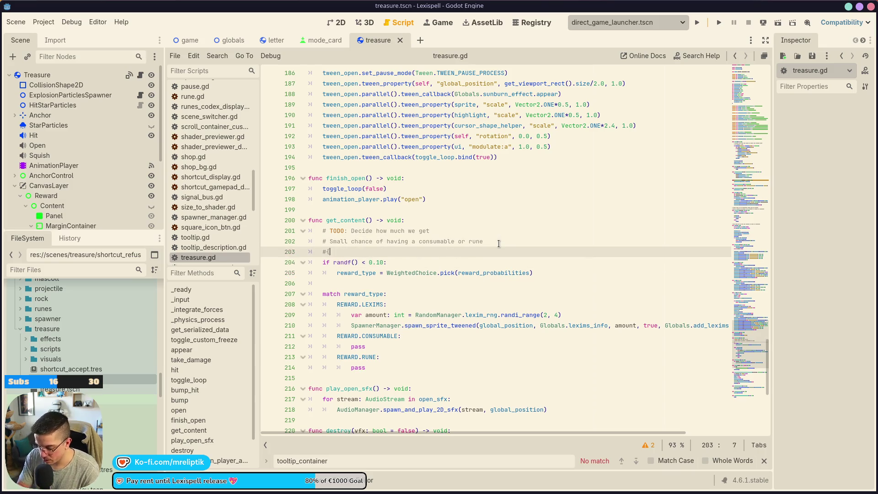
pyautogui.write('(TODO: put that value in globals')
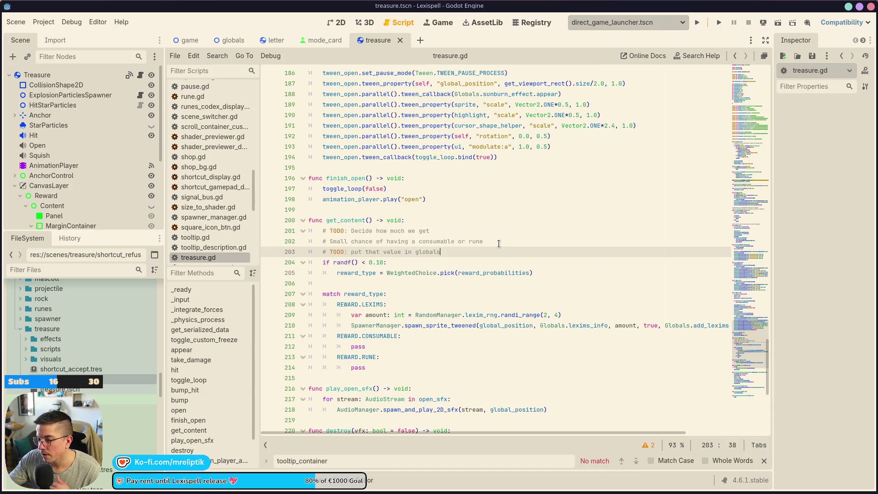
# Add '# TODO: get a random one' above pass in the CONSUMABLE and RUNE cases, then save the script.
pyautogui.click(401, 347)
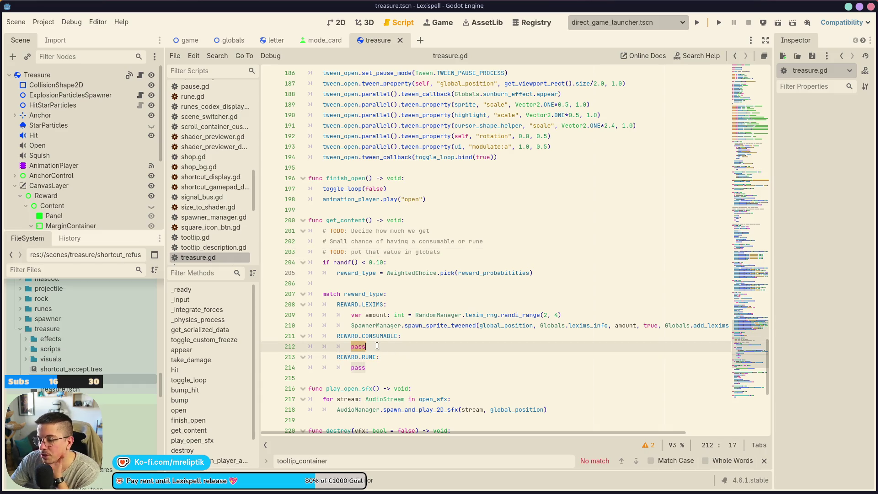
pyautogui.press('Down')
pyautogui.press('Down')
pyautogui.click(413, 341)
pyautogui.press('Return')
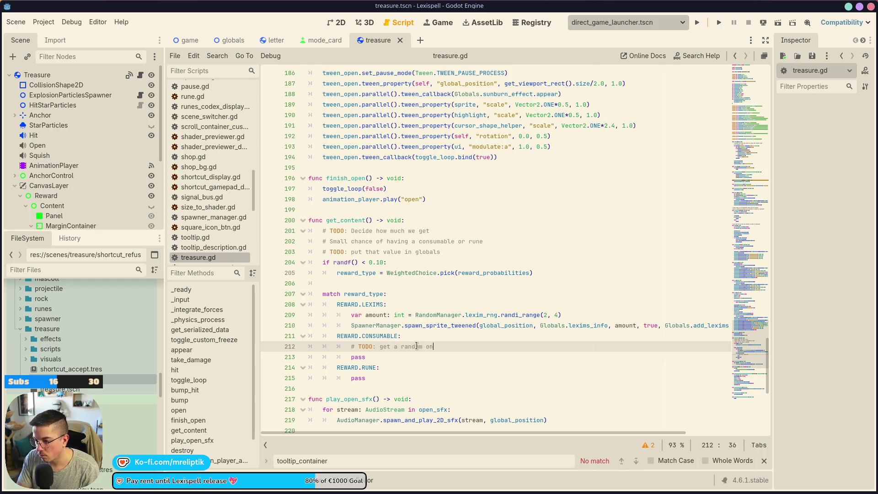
pyautogui.hotkey('ctrl', 'shift', 'd')
pyautogui.hotkey('alt', 'Down')
pyautogui.hotkey('alt', 'Down')
pyautogui.hotkey('alt', 'Down')
pyautogui.hotkey('alt', 'Up')
pyautogui.hotkey('ctrl', 's')
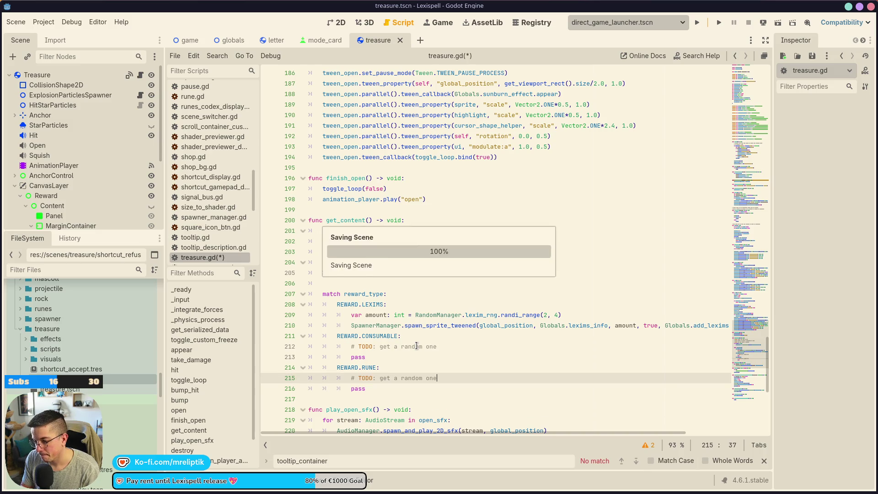
# Scroll through the get_content function to review the new TODO comments.
pyautogui.click(352, 220)
pyautogui.scroll(6, 352, 274)
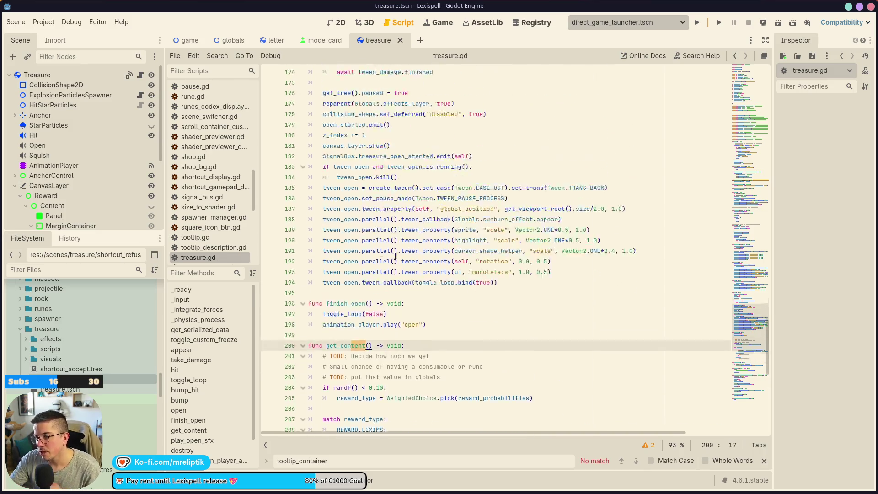
pyautogui.scroll(15, 347, 407)
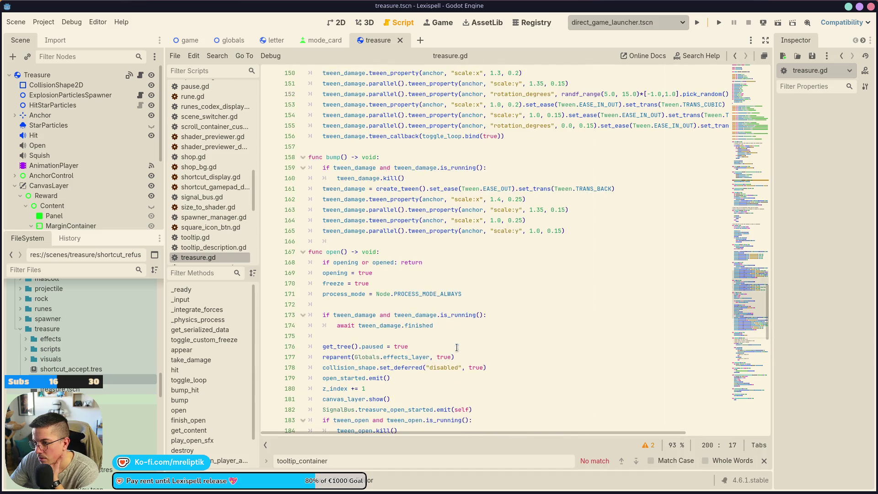
pyautogui.scroll(10, 454, 335)
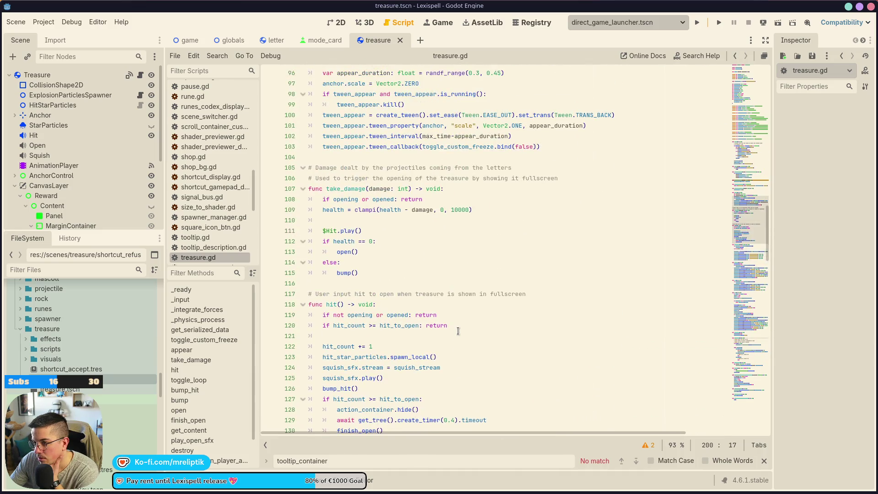
pyautogui.scroll(5, 458, 326)
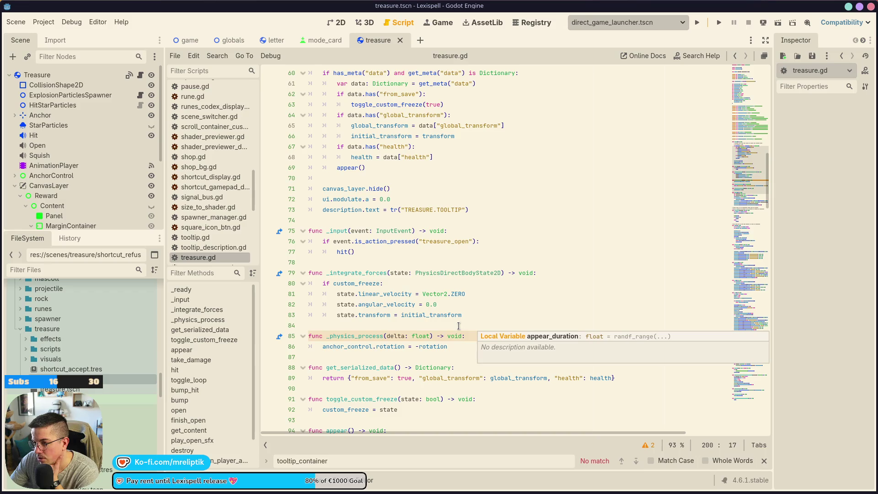
pyautogui.scroll(-20, 460, 326)
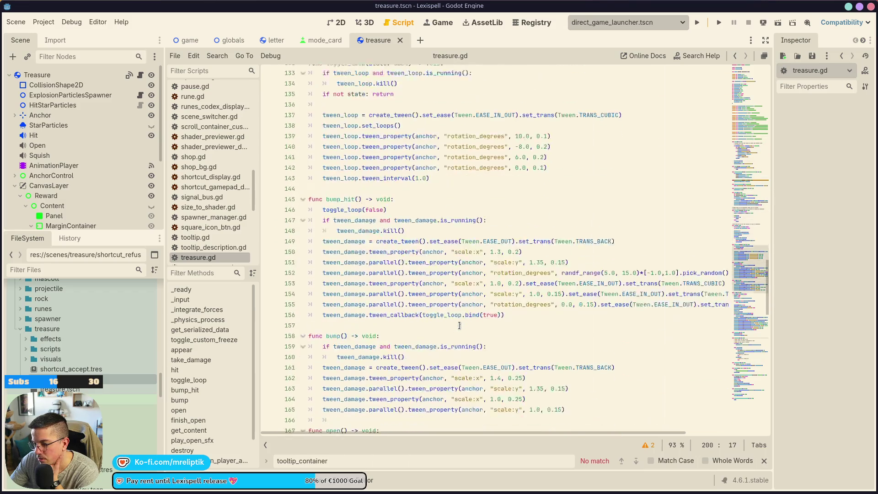
pyautogui.scroll(-15, 463, 323)
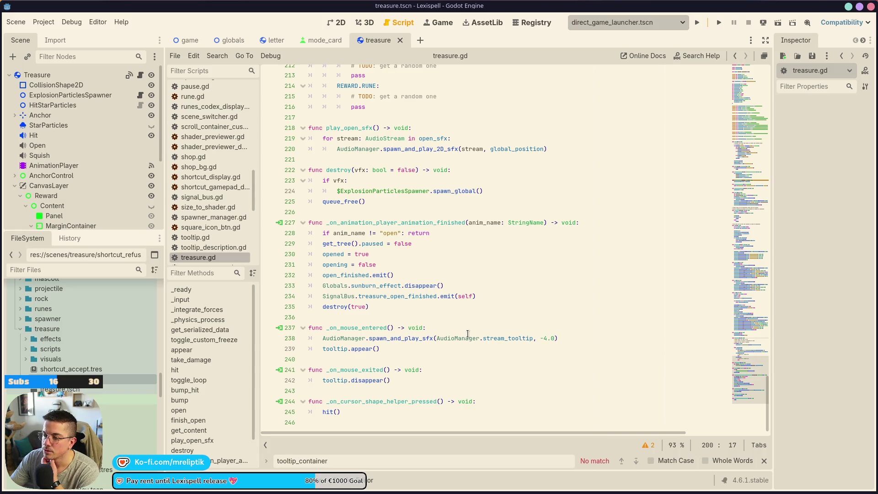
pyautogui.scroll(3, 430, 253)
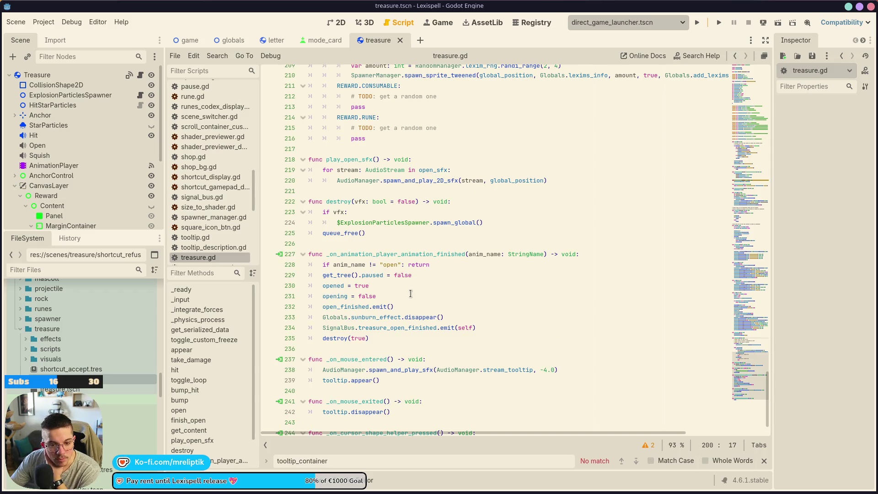
pyautogui.scroll(-1, 340, 367)
pyautogui.scroll(8, 438, 272)
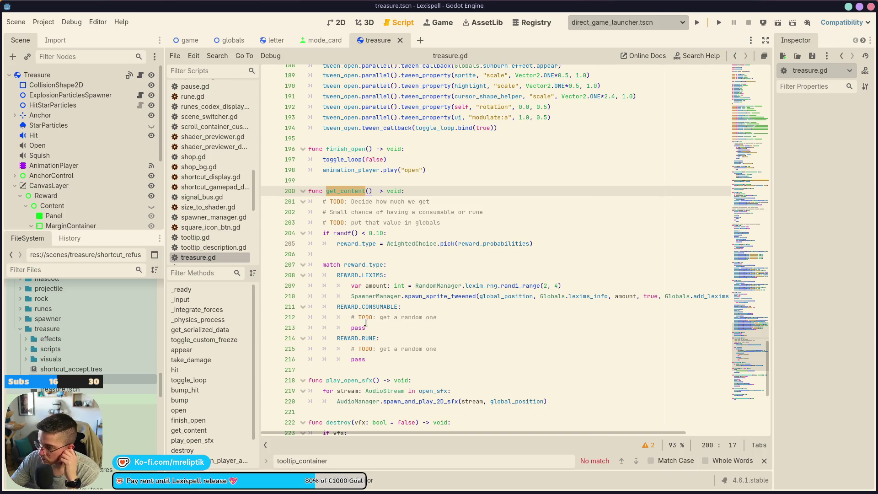
pyautogui.click(462, 314)
pyautogui.press('Return')
pyautogui.write('# SD')
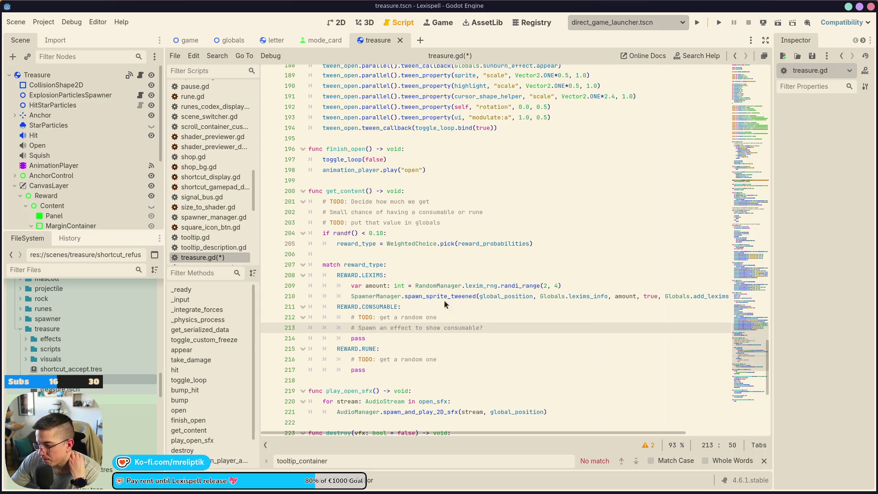
pyautogui.moveTo(320, 493)
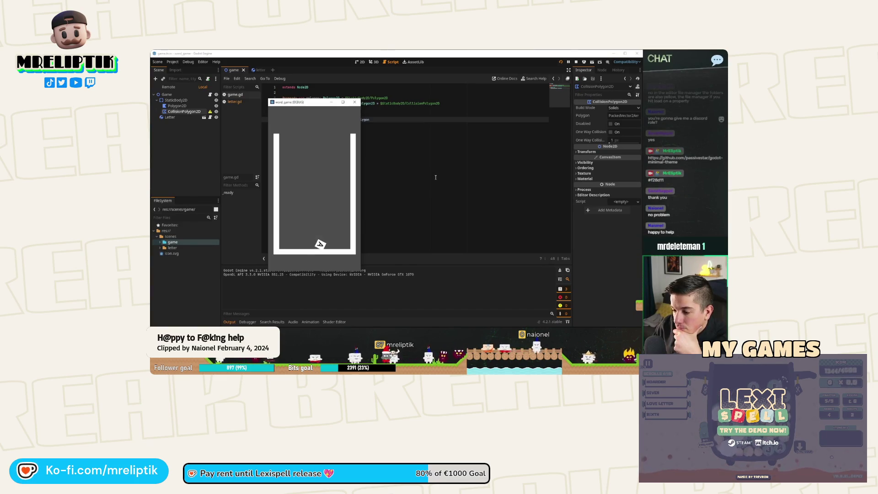
# Stop the running game and select the Letter scene's Polygon2D background in the 2D view.
pyautogui.click(354, 102)
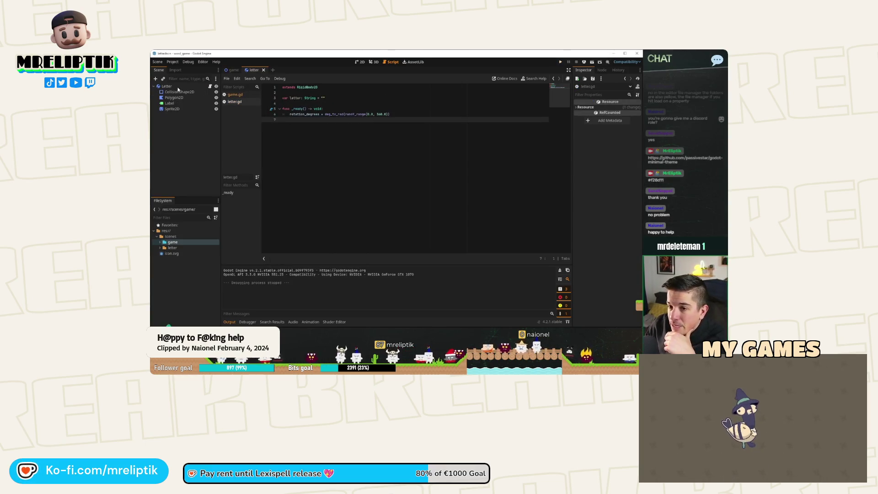
pyautogui.click(178, 87)
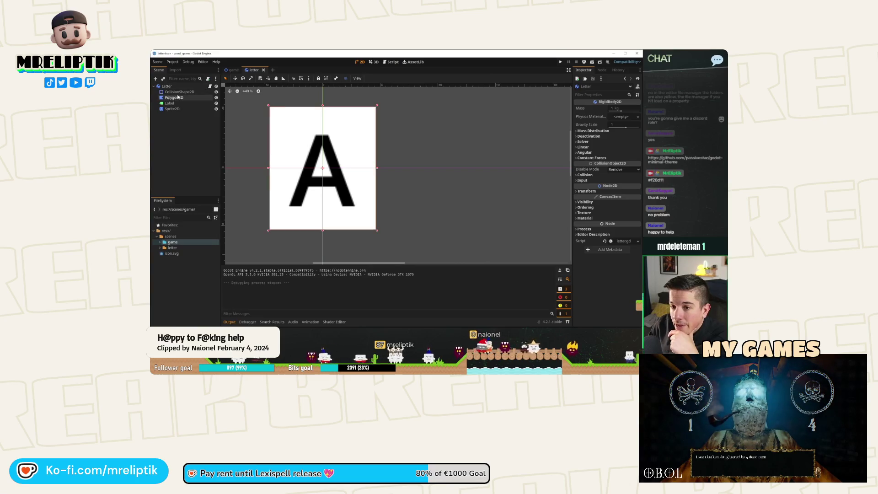
pyautogui.click(178, 97)
pyautogui.scroll(2, 325, 130)
# Add top-edge points and curve the polygon's top-right corner, undoing one misplaced edit.
pyautogui.moveTo(325, 131)
pyautogui.mouseDown()
pyautogui.moveTo(324, 153)
pyautogui.moveTo(325, 130)
pyautogui.mouseUp()
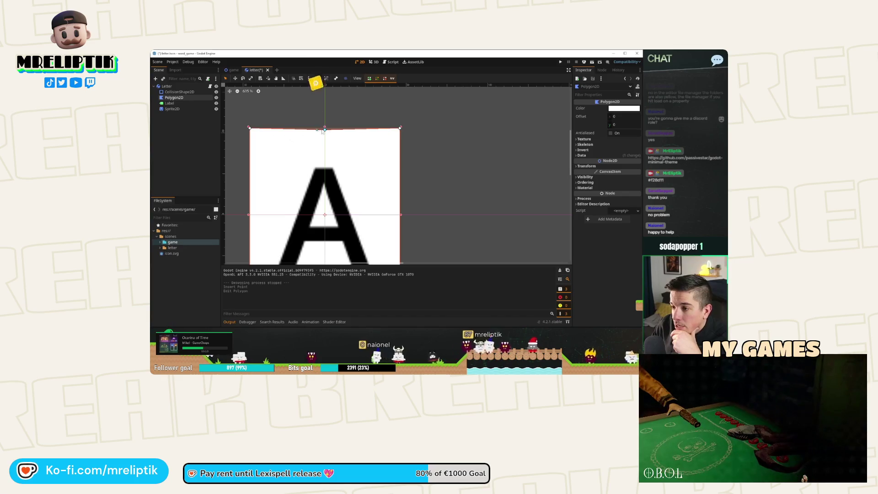
pyautogui.scroll(3, 365, 135)
pyautogui.moveTo(442, 118)
pyautogui.mouseDown()
pyautogui.moveTo(304, 145)
pyautogui.moveTo(317, 126)
pyautogui.moveTo(394, 169)
pyautogui.moveTo(391, 143)
pyautogui.mouseUp()
pyautogui.scroll(-3, 394, 170)
pyautogui.scroll(-2, 408, 196)
pyautogui.click(384, 170)
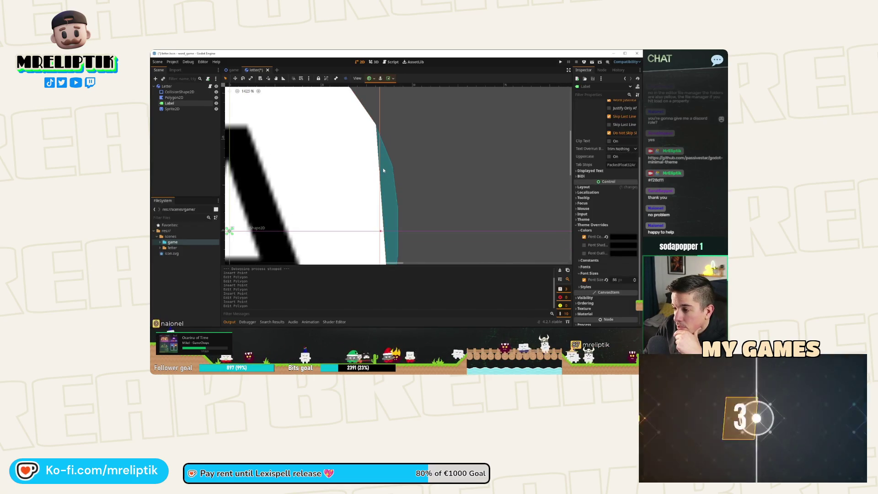
pyautogui.hotkey('ctrl', 'z')
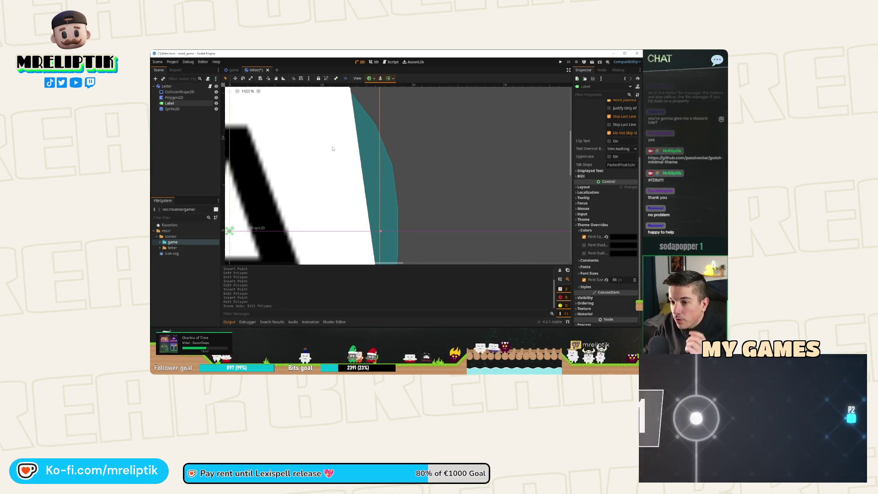
pyautogui.scroll(2, 343, 156)
pyautogui.click(173, 98)
pyautogui.moveTo(357, 151); pyautogui.dragTo(376, 142)
pyautogui.moveTo(380, 180); pyautogui.dragTo(391, 184)
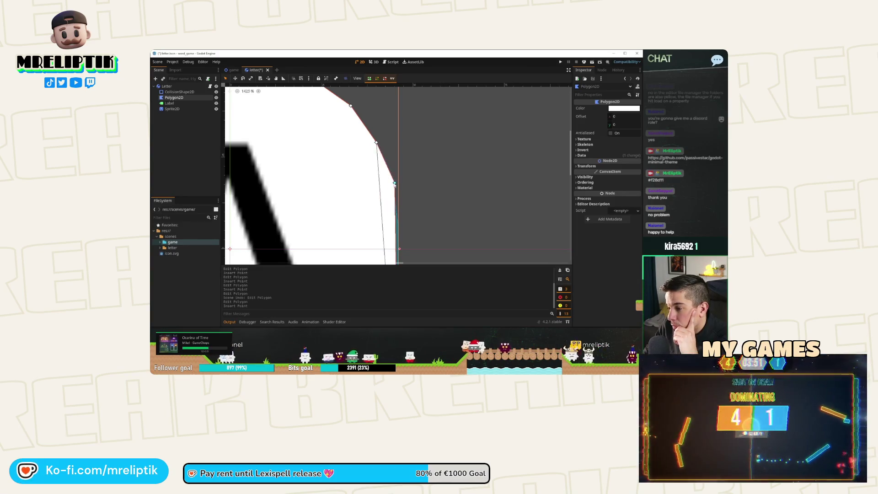
# Insert right-edge points and pull the bottom-right corner inward to round it.
pyautogui.scroll(-2, 394, 208)
pyautogui.moveTo(378, 176)
pyautogui.mouseDown()
pyautogui.moveTo(338, 202)
pyautogui.moveTo(359, 208)
pyautogui.moveTo(354, 215)
pyautogui.moveTo(379, 145)
pyautogui.mouseUp()
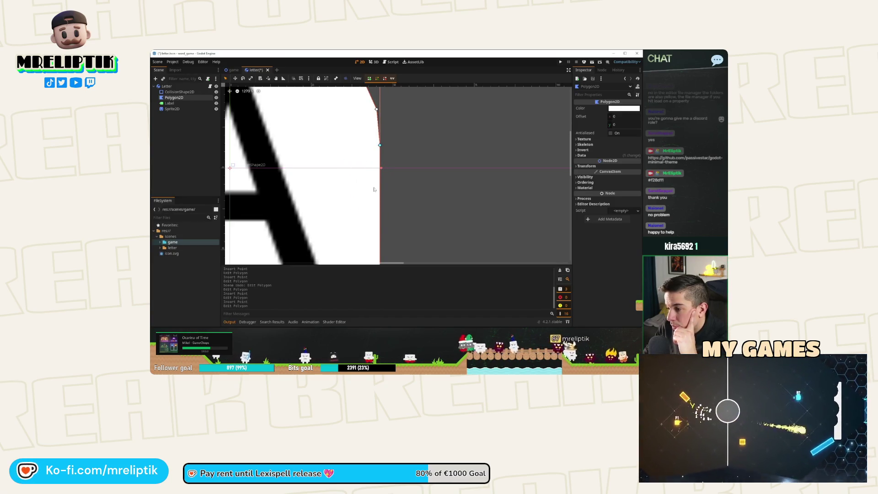
pyautogui.moveTo(380, 196)
pyautogui.mouseDown()
pyautogui.moveTo(344, 210)
pyautogui.moveTo(379, 196)
pyautogui.mouseUp()
pyautogui.moveTo(379, 226); pyautogui.dragTo(377, 229)
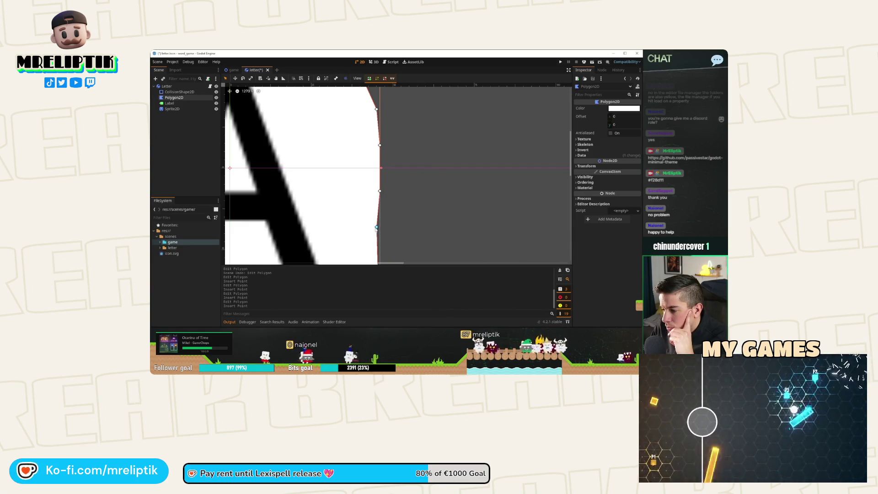
pyautogui.scroll(-2, 376, 228)
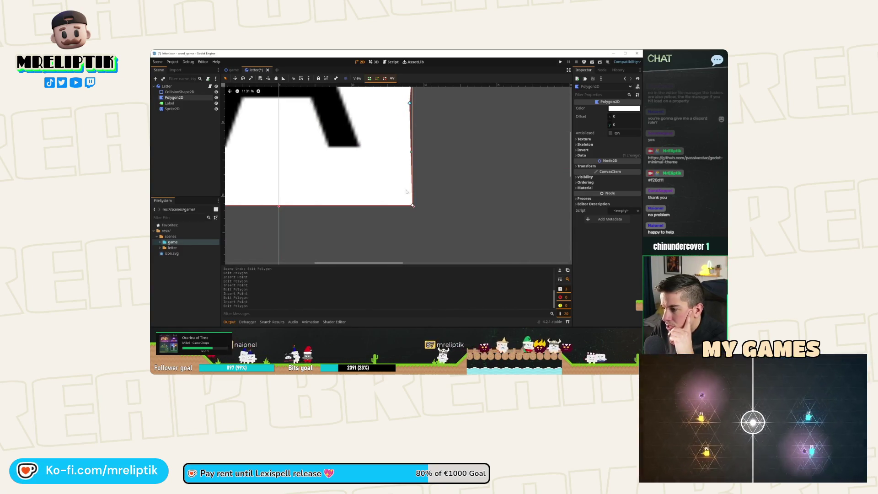
pyautogui.moveTo(413, 207)
pyautogui.mouseDown()
pyautogui.moveTo(362, 173)
pyautogui.moveTo(386, 140)
pyautogui.moveTo(369, 163)
pyautogui.moveTo(372, 178)
pyautogui.moveTo(338, 220)
pyautogui.moveTo(372, 182)
pyautogui.mouseUp()
pyautogui.scroll(2, 371, 155)
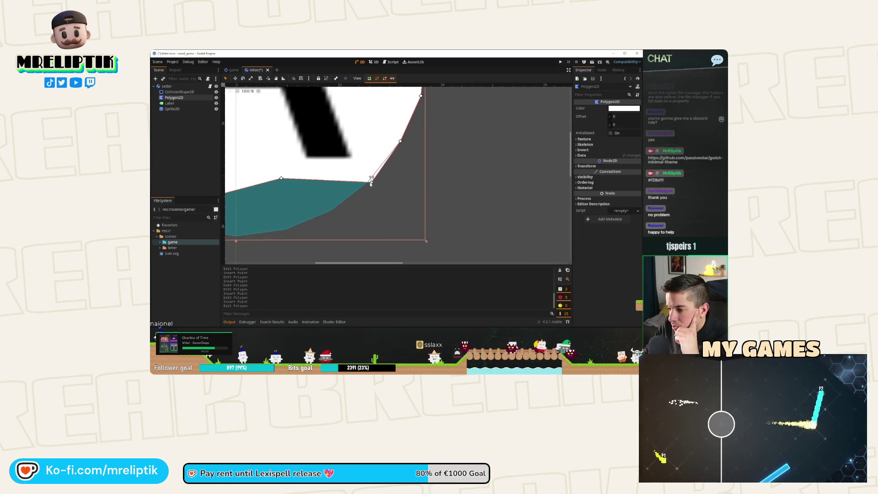
pyautogui.moveTo(281, 178)
pyautogui.mouseDown()
pyautogui.moveTo(334, 212)
pyautogui.moveTo(358, 206)
pyautogui.mouseUp()
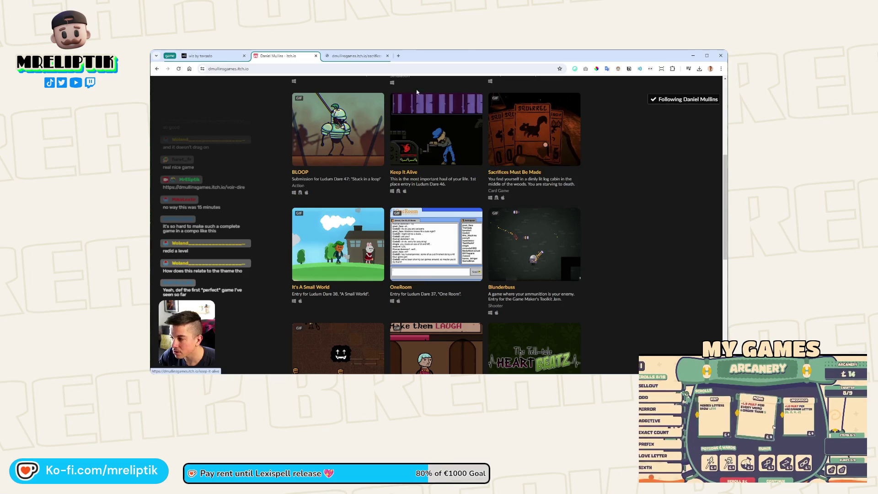
# Switch to the Sacrifices Must Be Made tab to view its itch.io game page.
pyautogui.click(356, 55)
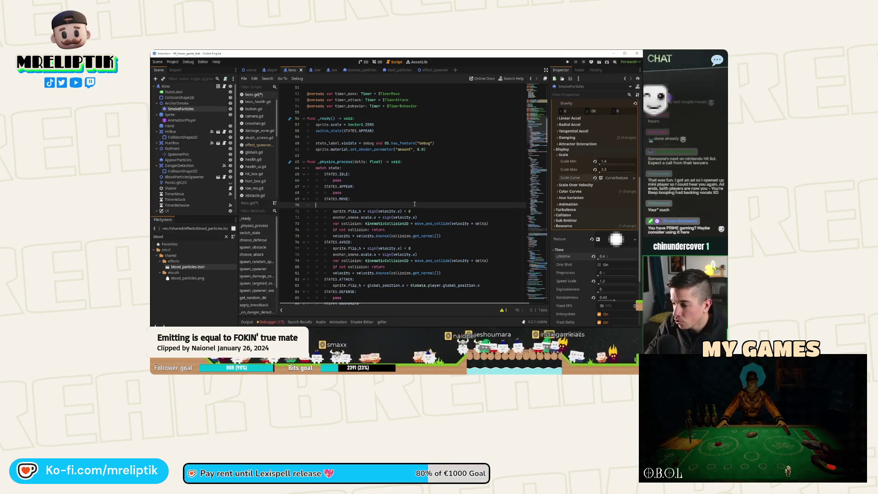
# Insert a smoke_particles.emitting assignment line directly under STATES.IDLE: in switch_state.
pyautogui.scroll(-13, 414, 204)
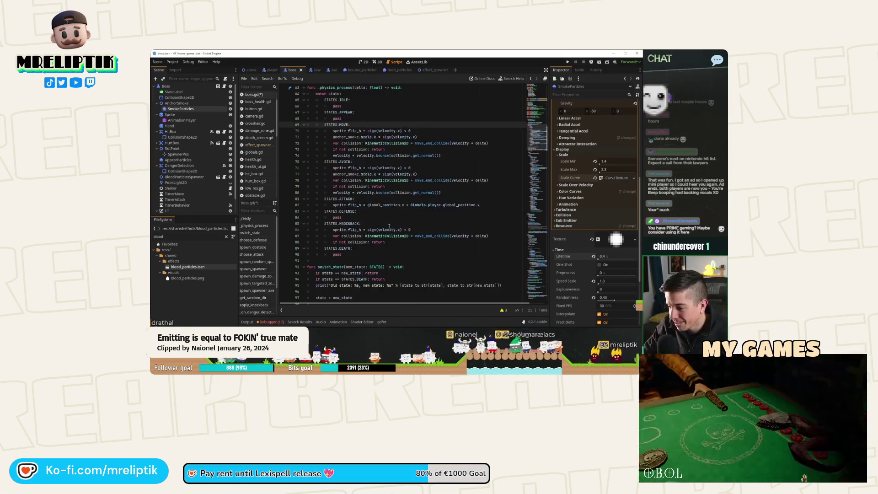
pyautogui.click(391, 174)
pyautogui.press('Return')
pyautogui.write('smoke_particles.emitting = true')
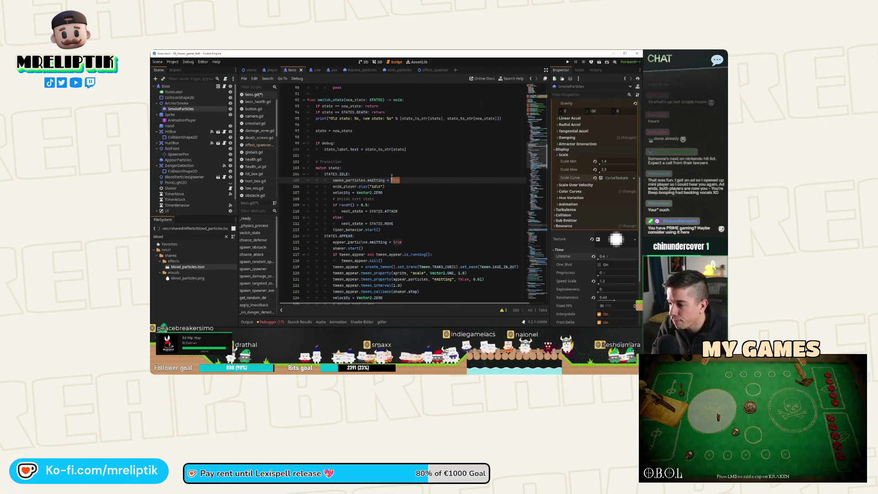
pyautogui.write('false')
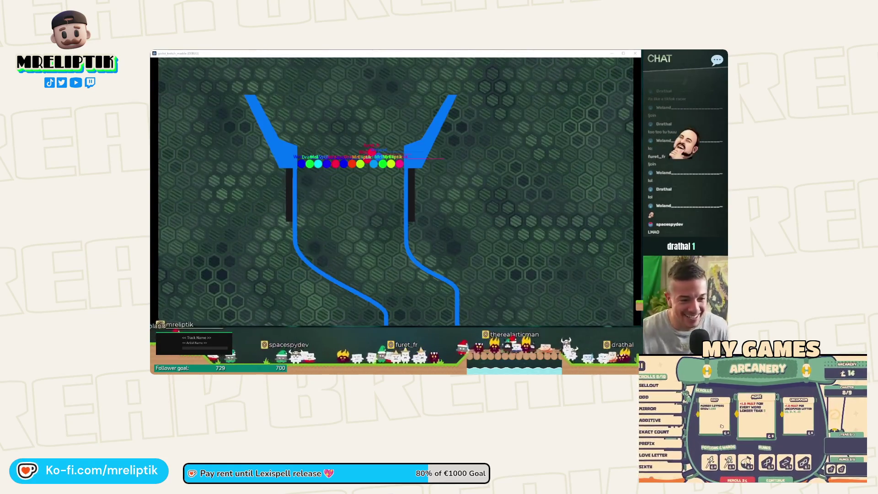
# Start the marble race so the gates under the funnel swing open.
pyautogui.click(215, 196)
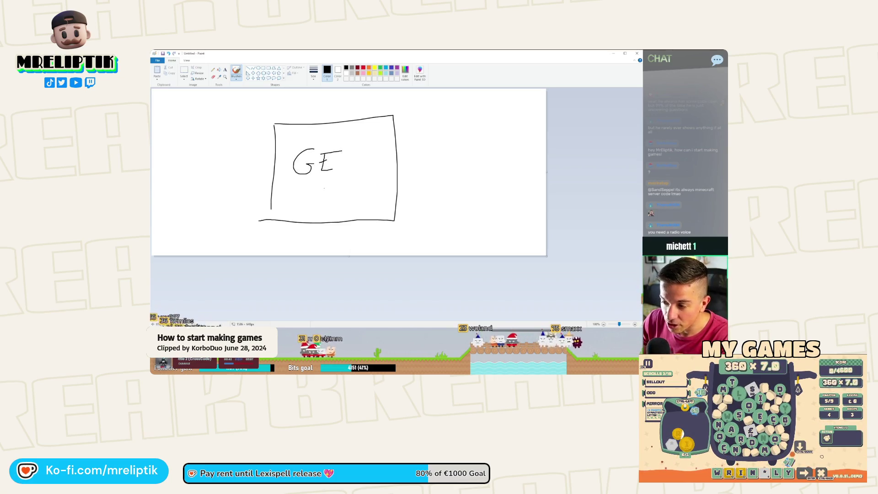
# Draw a left-pointing arrow toward the GE box and sketch a second box with tick, dash and circle.
pyautogui.moveTo(463, 124); pyautogui.dragTo(413, 141)
pyautogui.moveTo(429, 111); pyautogui.dragTo(449, 151)
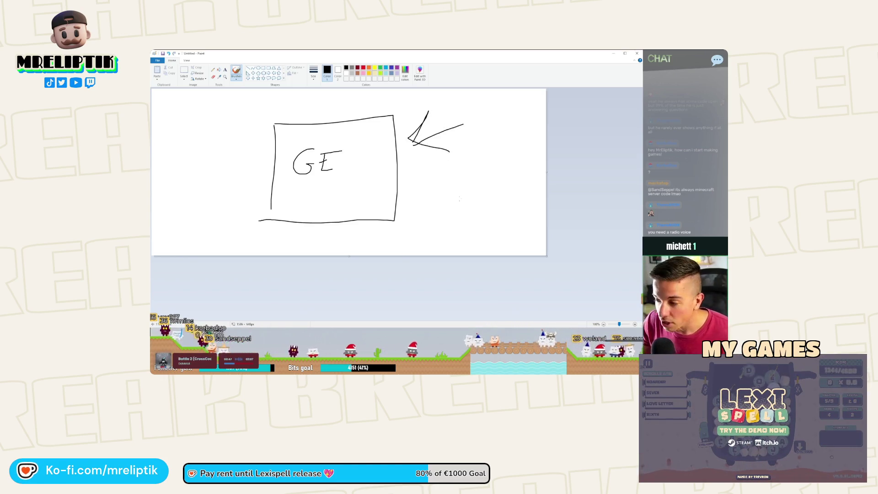
pyautogui.moveTo(442, 183)
pyautogui.mouseDown()
pyautogui.moveTo(480, 225)
pyautogui.moveTo(436, 220)
pyautogui.moveTo(444, 200)
pyautogui.mouseUp()
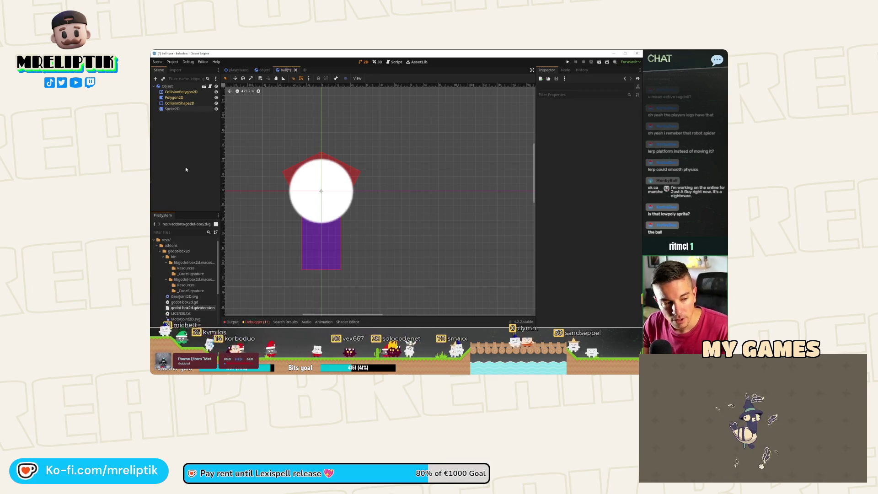
# Save the ball scene and move Sprite2D above CollisionShape2D in the Scene dock.
pyautogui.hotkey('ctrl', 's')
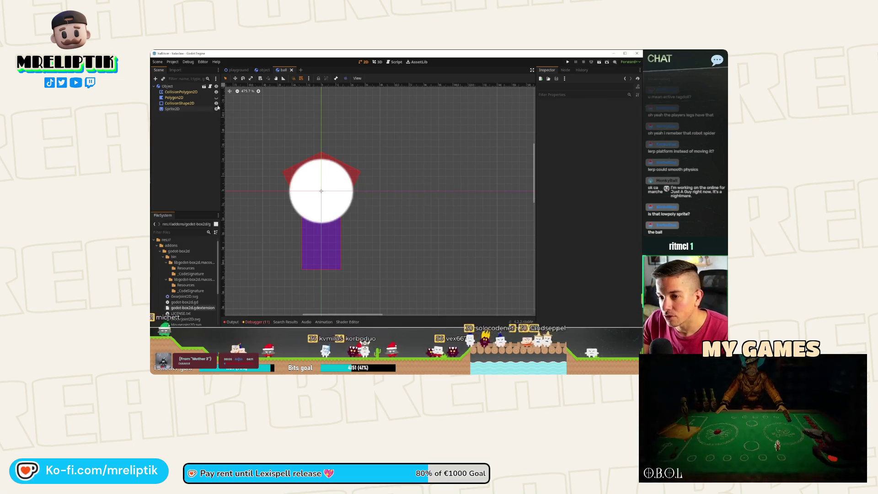
pyautogui.moveTo(200, 111); pyautogui.dragTo(197, 101)
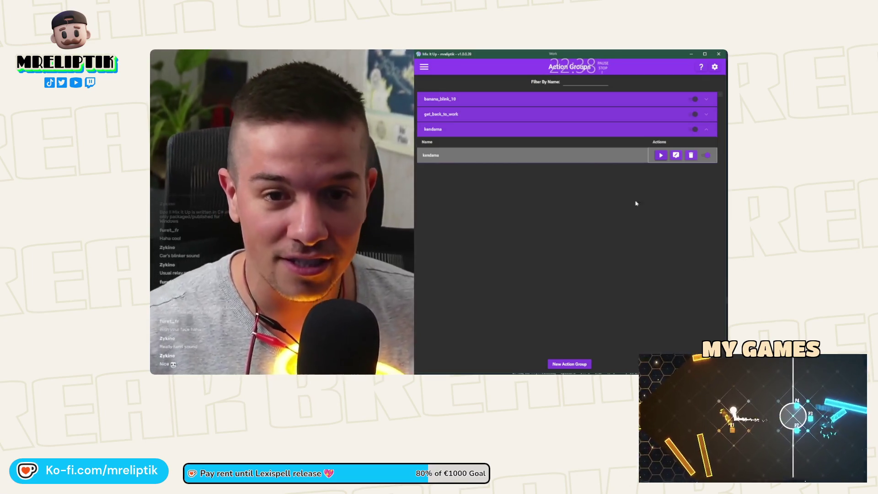
# Run the kendama action group with its play button.
pyautogui.click(661, 155)
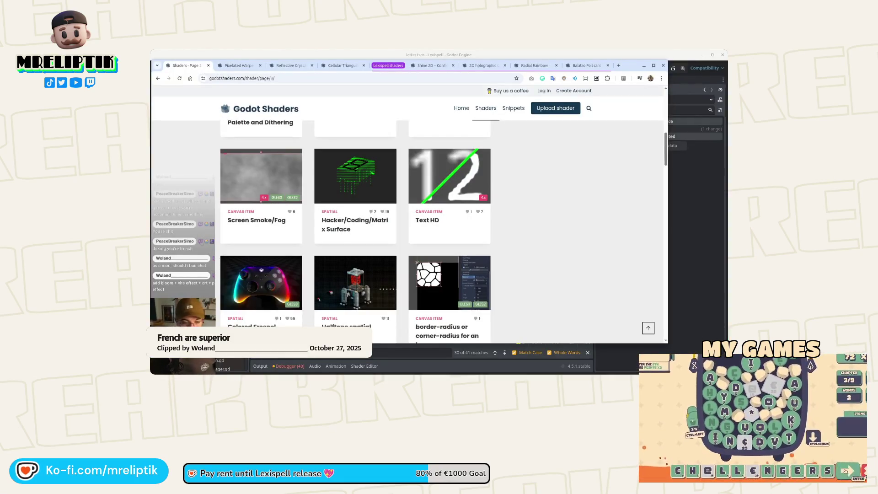
# Scroll down the page-3 shader grid to reveal Plexus Particles and 2D Object Shadow.
pyautogui.scroll(2, 198, 238)
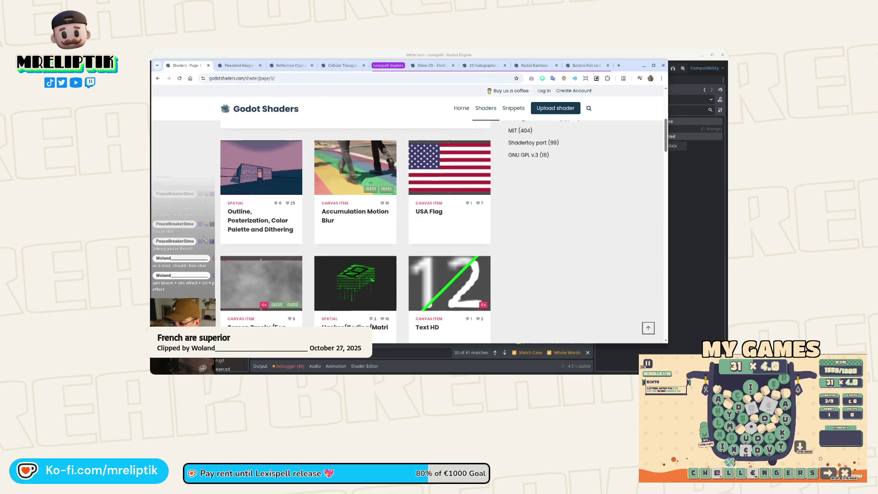
pyautogui.scroll(-2, 204, 239)
pyautogui.scroll(-2, 204, 238)
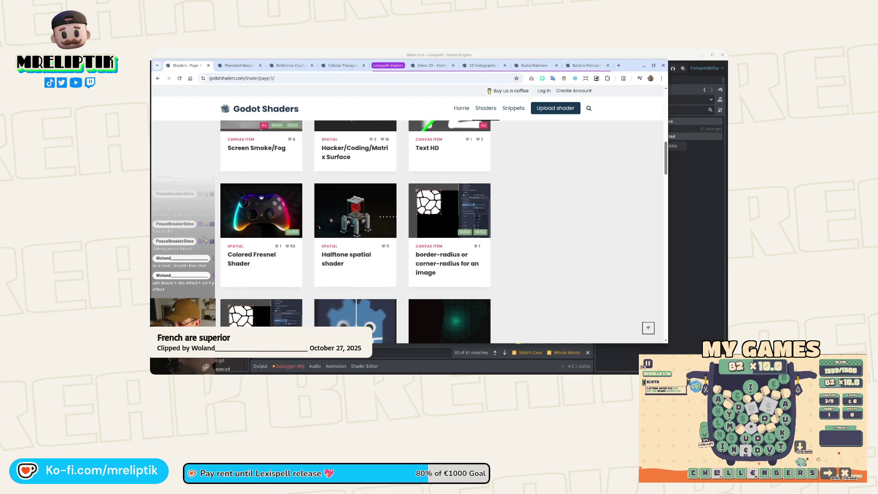
pyautogui.scroll(-2, 204, 238)
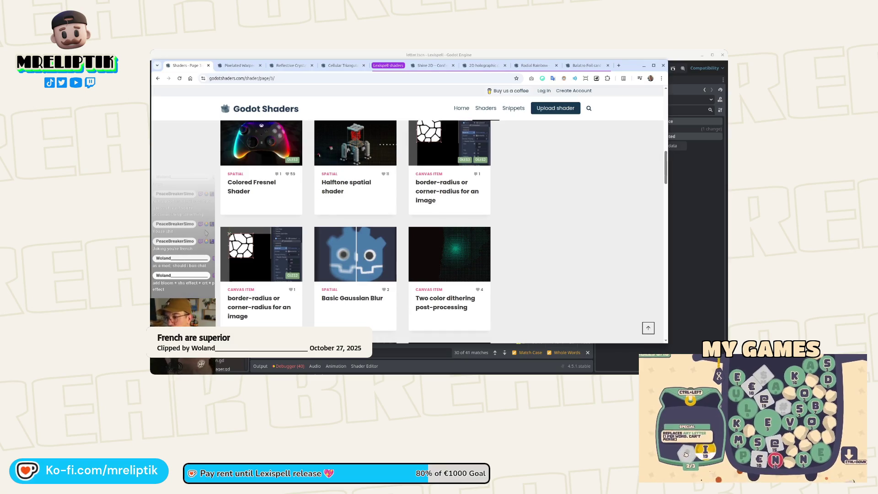
pyautogui.scroll(-2, 206, 233)
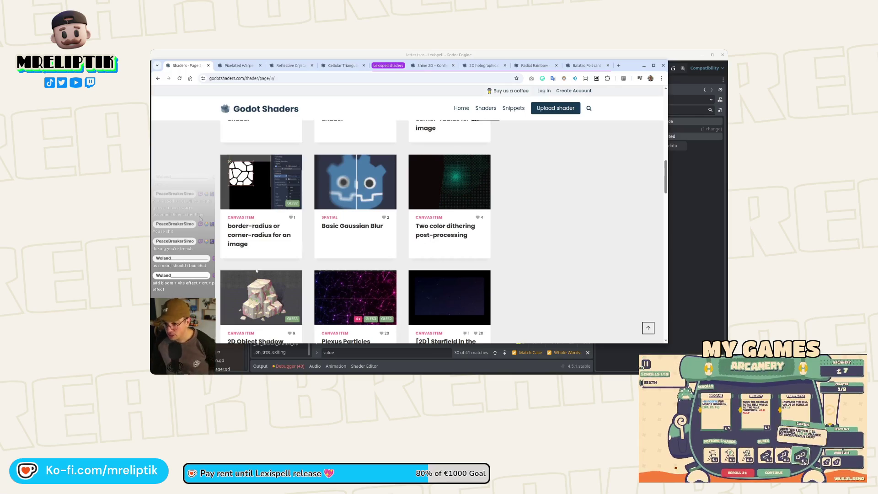
pyautogui.scroll(-2, 199, 219)
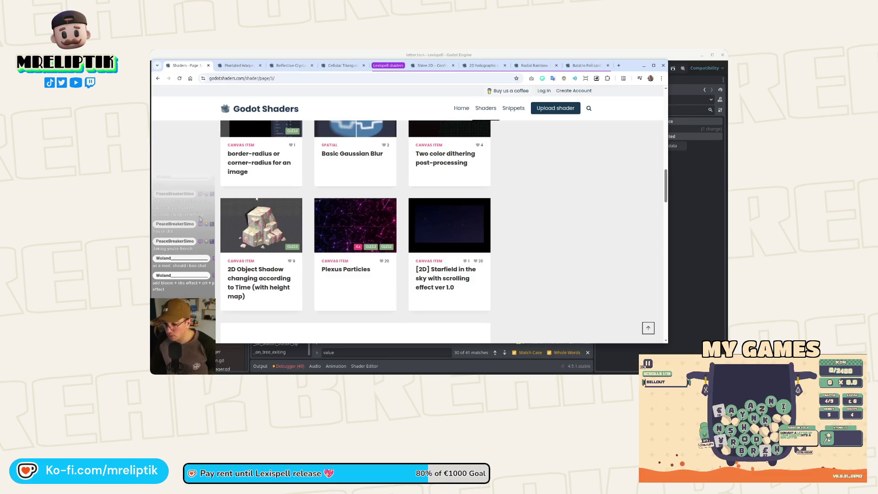
pyautogui.scroll(-1, 200, 219)
pyautogui.scroll(2, 199, 219)
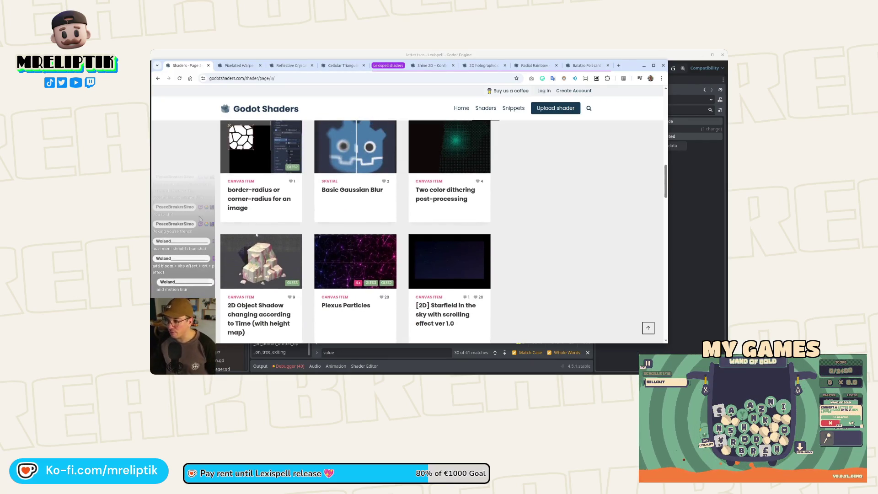
pyautogui.scroll(-5, 199, 219)
pyautogui.scroll(-4, 199, 219)
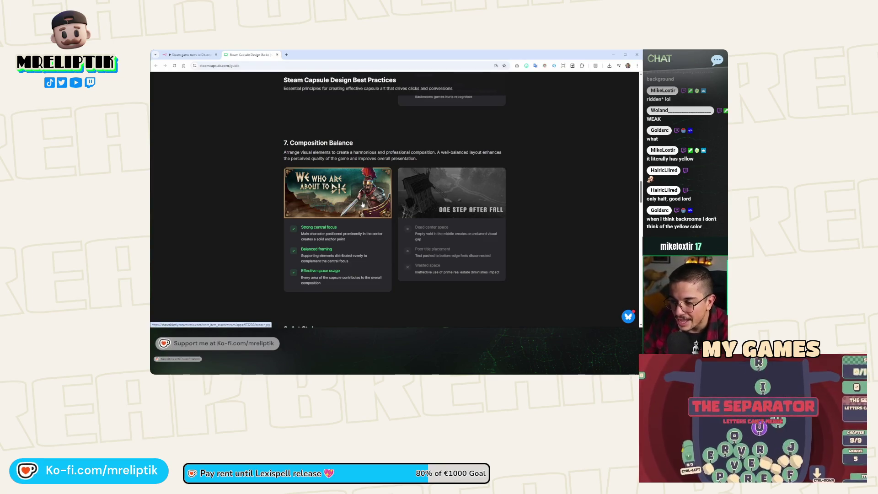
# Zoom the guide page in with Ctrl+Plus and bring the Composition Balance capsule examples into view.
pyautogui.hotkey('ctrl', '+')
pyautogui.hotkey('ctrl', '+')
pyautogui.hotkey('ctrl', '+')
pyautogui.hotkey('ctrl', '+')
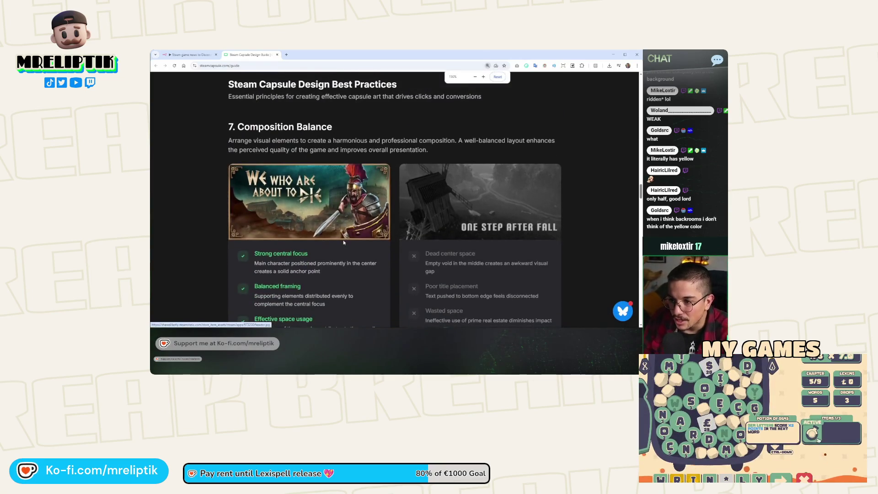
pyautogui.scroll(-3, 340, 245)
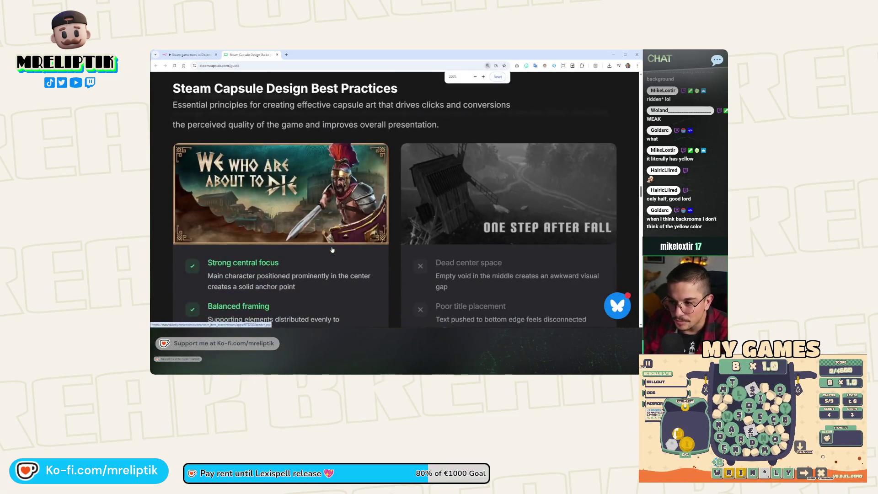
pyautogui.scroll(1, 333, 247)
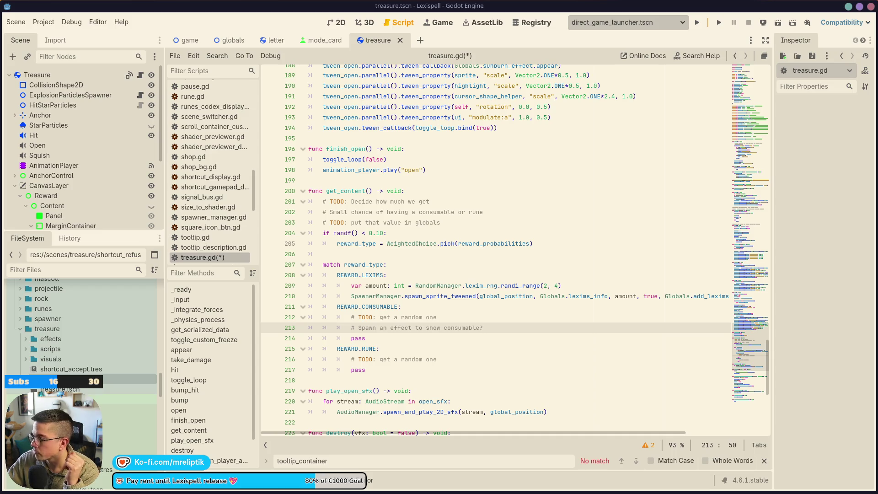
# Review the spawn_sprite_tweened call and consumable TODO, then view the treasure scene in 2D.
pyautogui.click(467, 299)
pyautogui.click(360, 329)
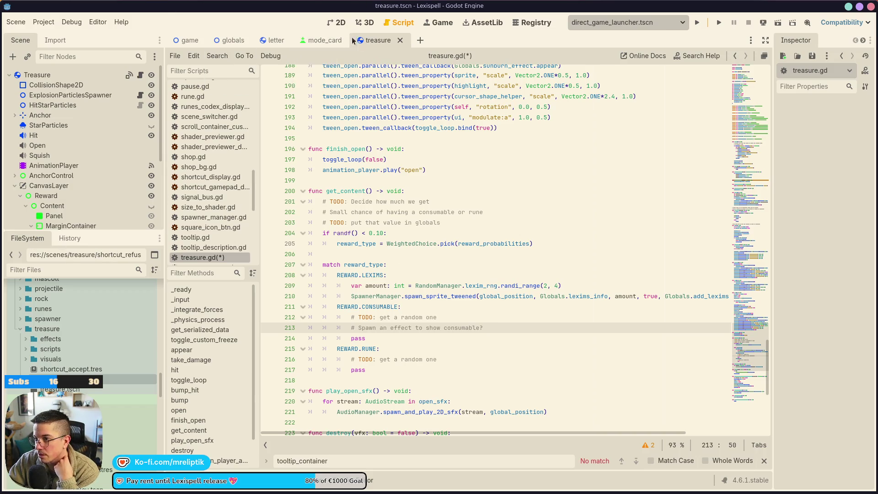
pyautogui.click(340, 21)
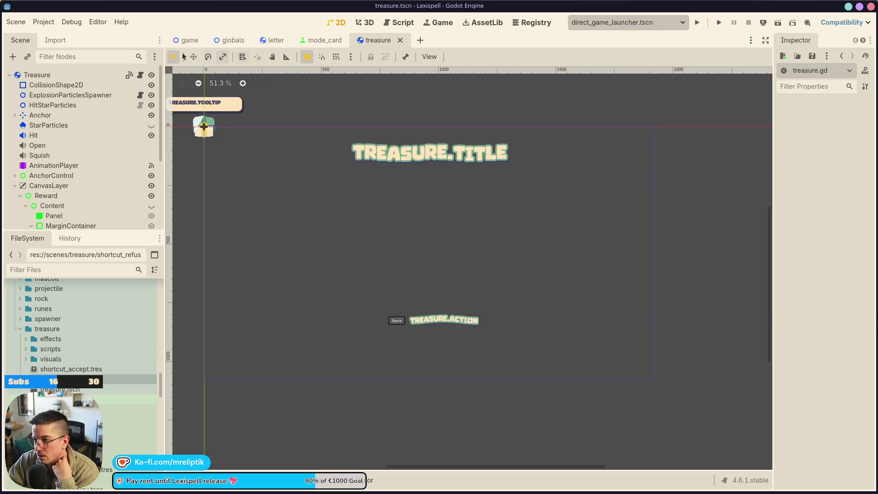
# Reopen treasure.gd at get_content, scroll to its end, then select the treasure's AnimationPlayer.
pyautogui.click(140, 77)
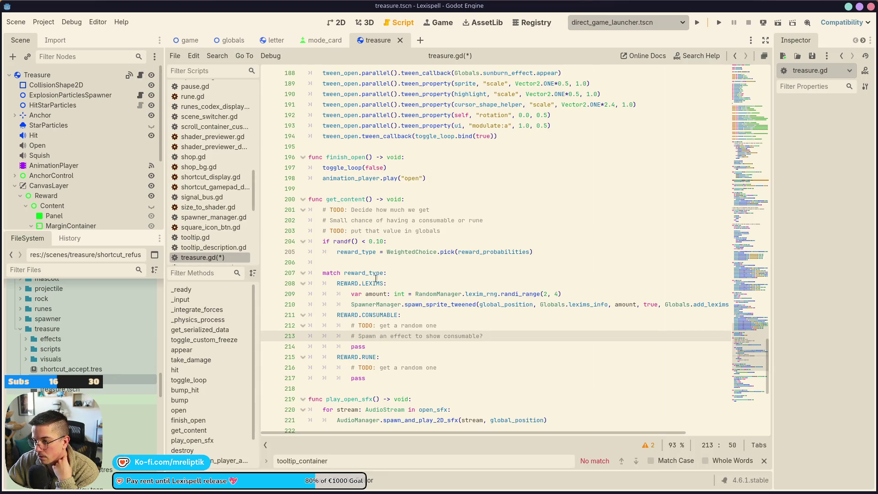
pyautogui.click(365, 199)
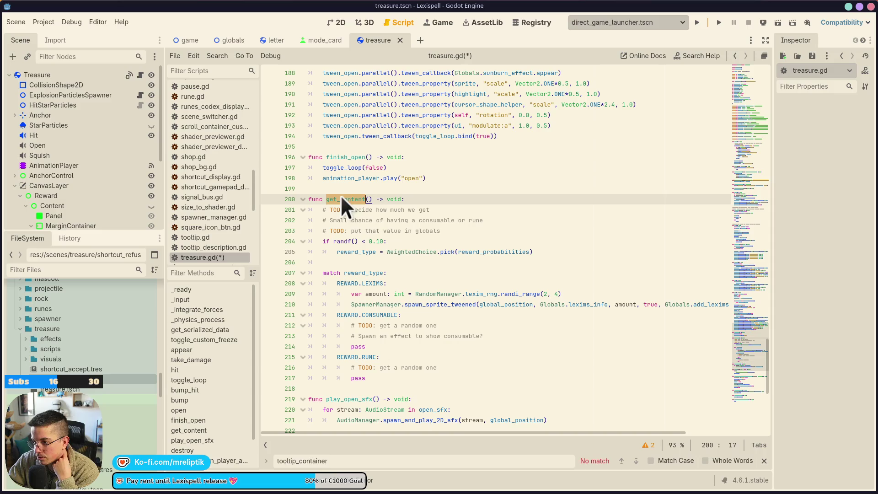
pyautogui.scroll(-8, 440, 258)
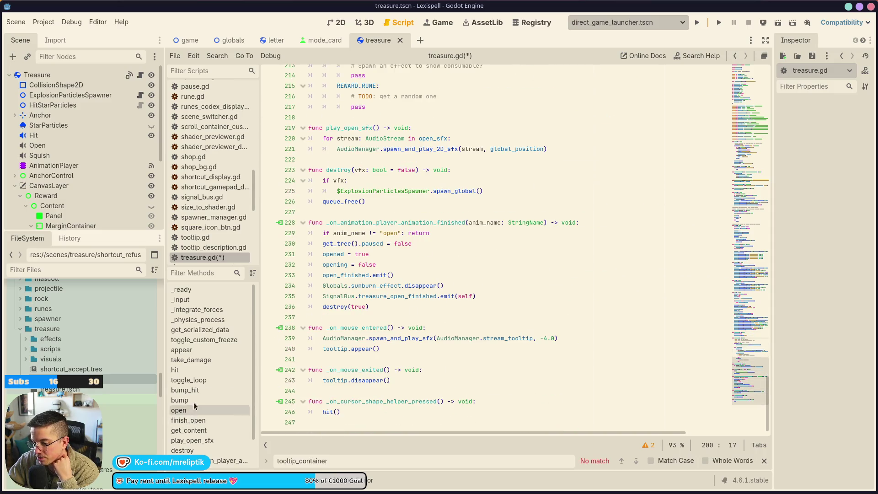
pyautogui.scroll(-2, 229, 411)
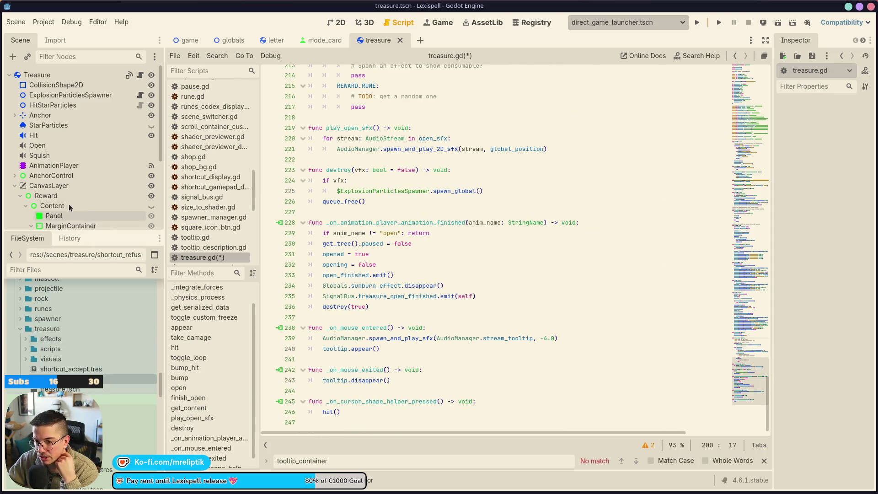
pyautogui.scroll(-3, 68, 137)
pyautogui.click(60, 128)
pyautogui.click(357, 310)
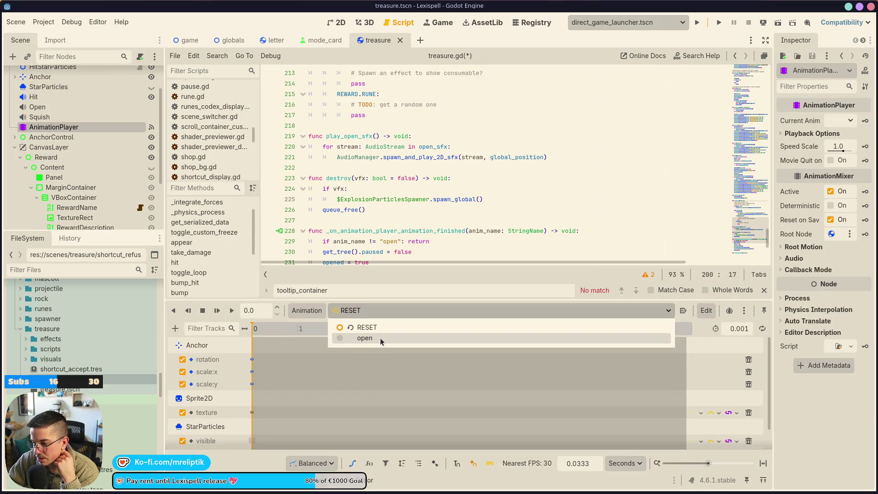
pyautogui.click(361, 339)
pyautogui.scroll(-2, 293, 404)
pyautogui.scroll(-3, 291, 404)
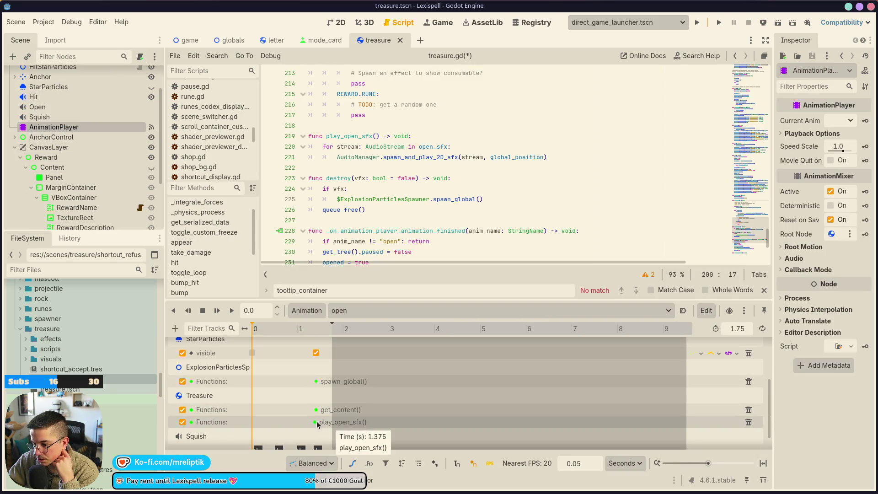
pyautogui.scroll(5, 316, 411)
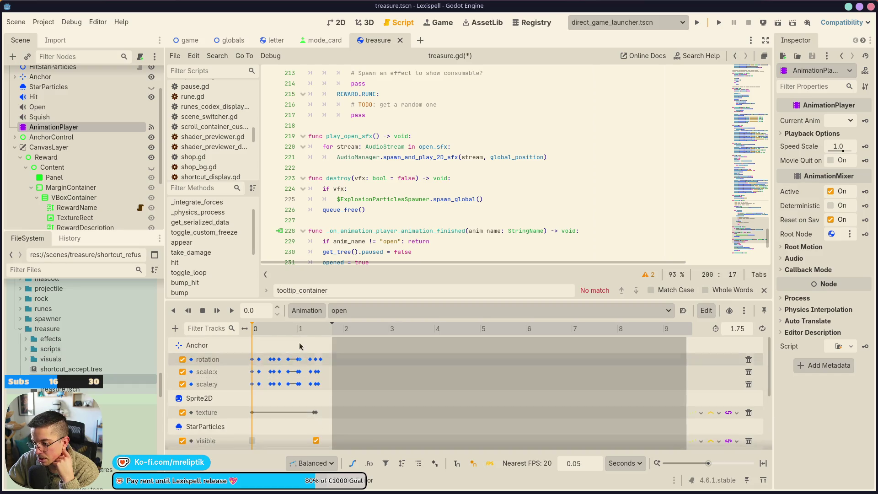
pyautogui.click(366, 310)
pyautogui.click(368, 327)
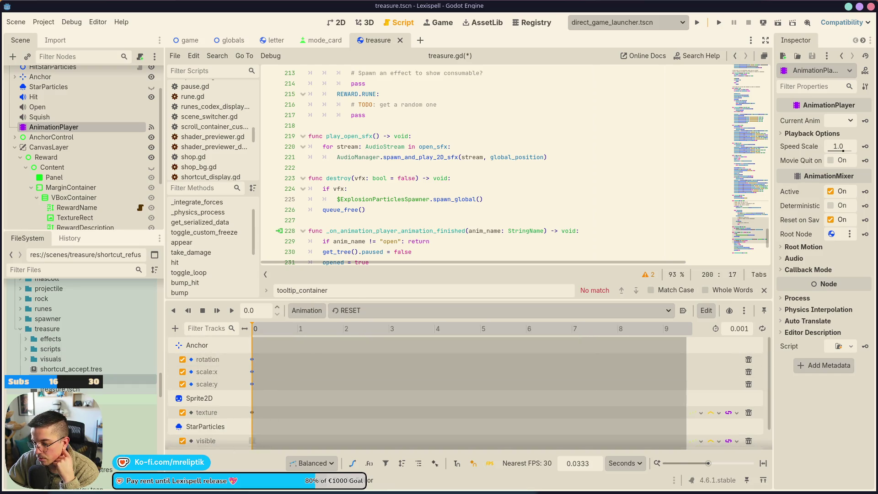
pyautogui.hotkey('alt', 'n')
pyautogui.click(340, 22)
pyautogui.scroll(3, 124, 134)
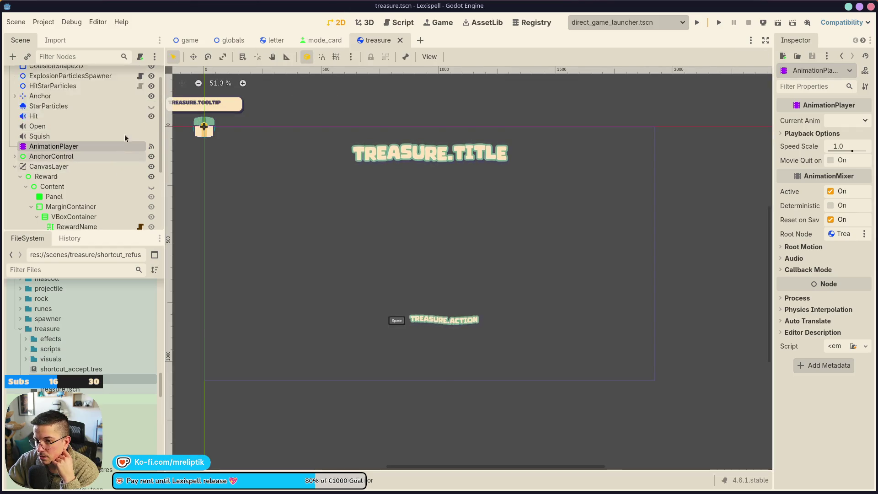
pyautogui.click(140, 75)
pyautogui.scroll(-1, 358, 339)
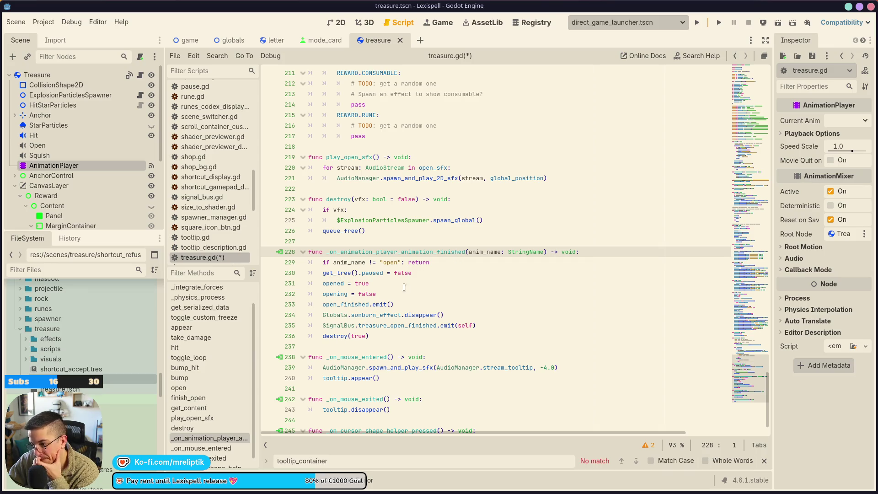
# Add 'if reward_type == REWARD.LEXIMS:' after the anim_name check and cut the handler's old body lines.
pyautogui.click(458, 263)
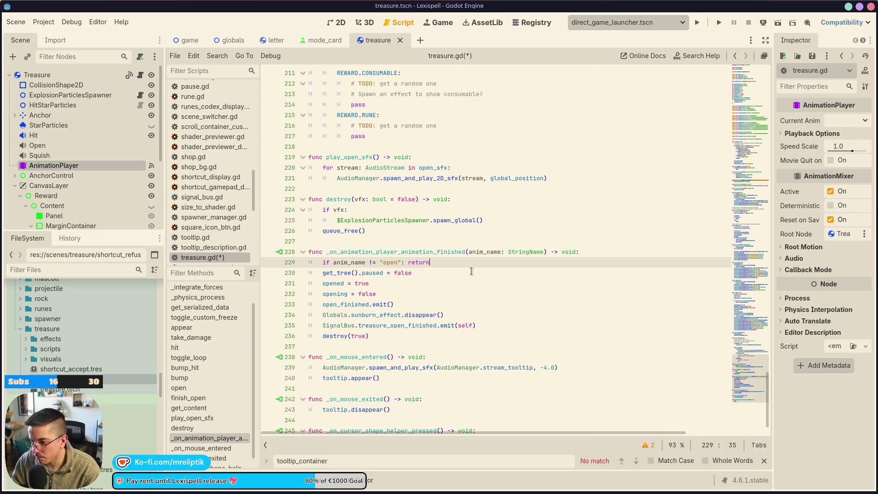
pyautogui.press('Return')
pyautogui.write('if ')
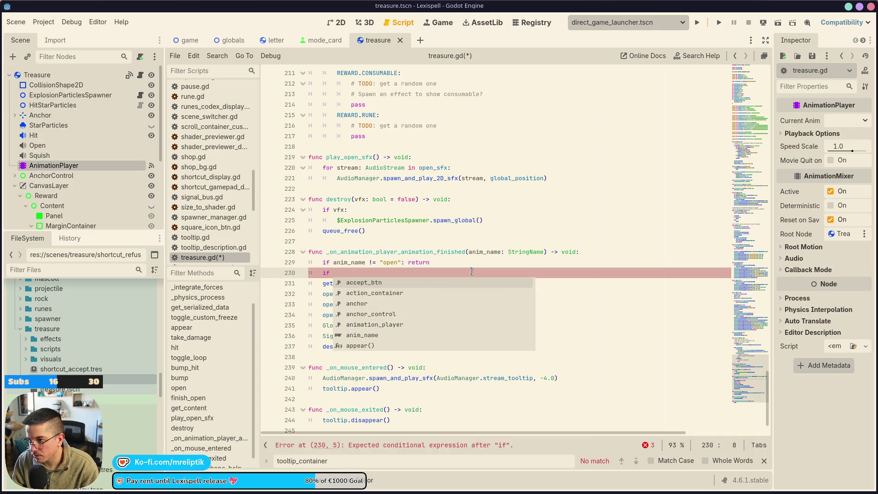
pyautogui.write('type')
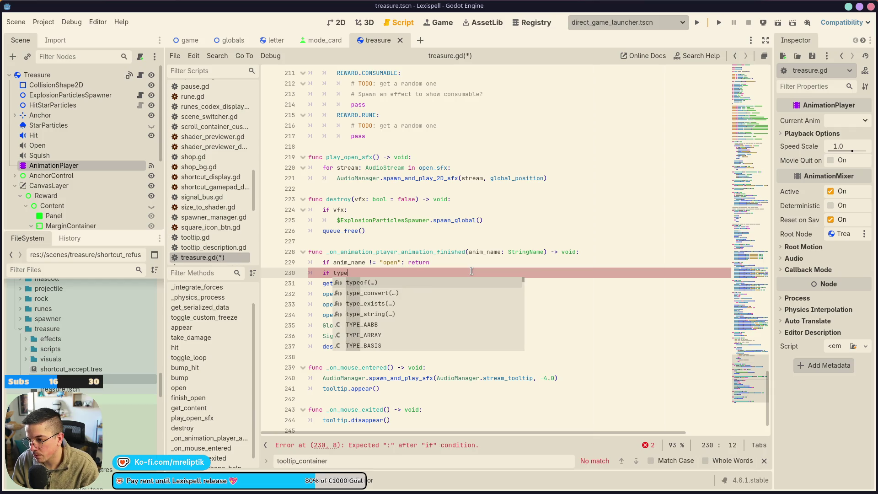
pyautogui.press('Down')
pyautogui.press('Down')
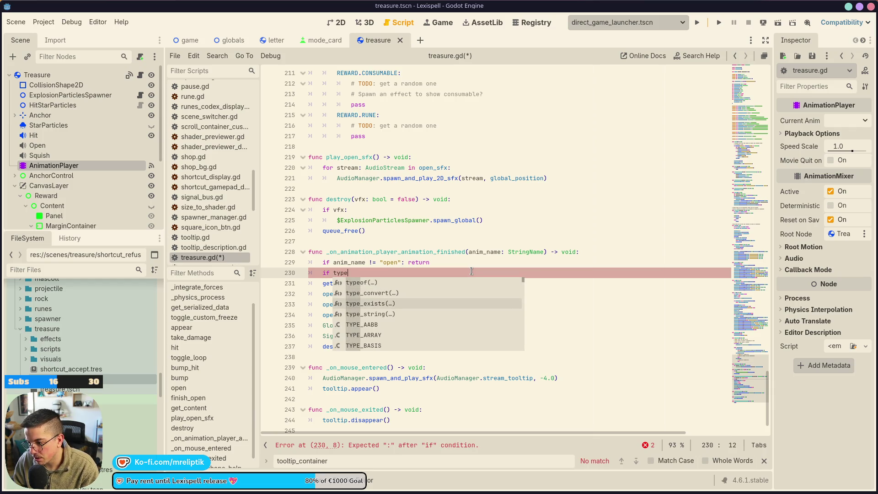
pyautogui.press('Down')
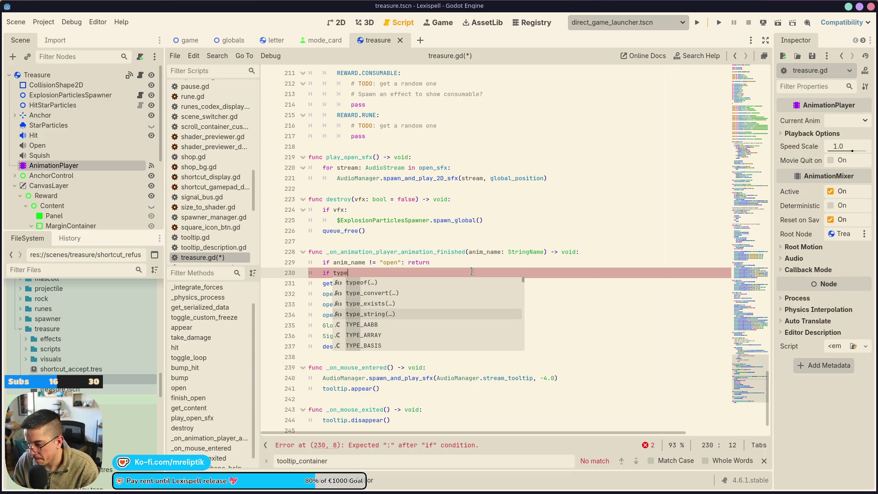
pyautogui.hotkey('ctrl', 'BackSpace')
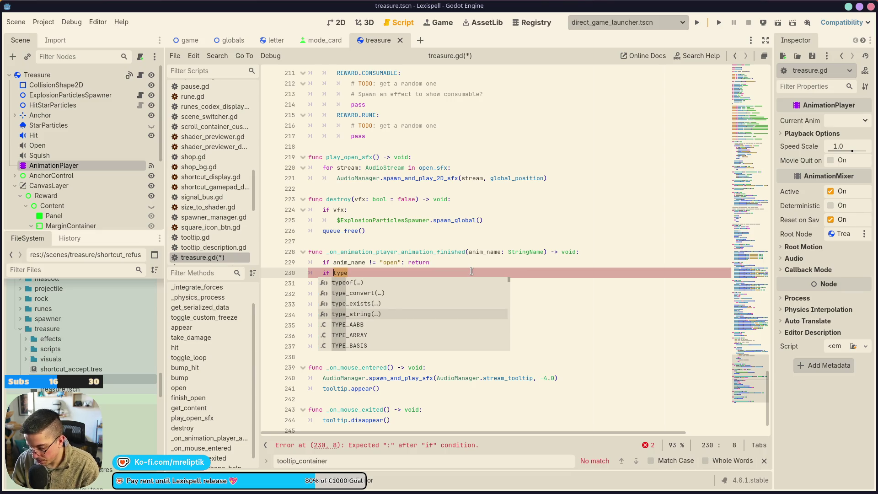
pyautogui.write('rew')
pyautogui.press('Down')
pyautogui.press('Down')
pyautogui.press('Down')
pyautogui.press('Return')
pyautogui.write('=')
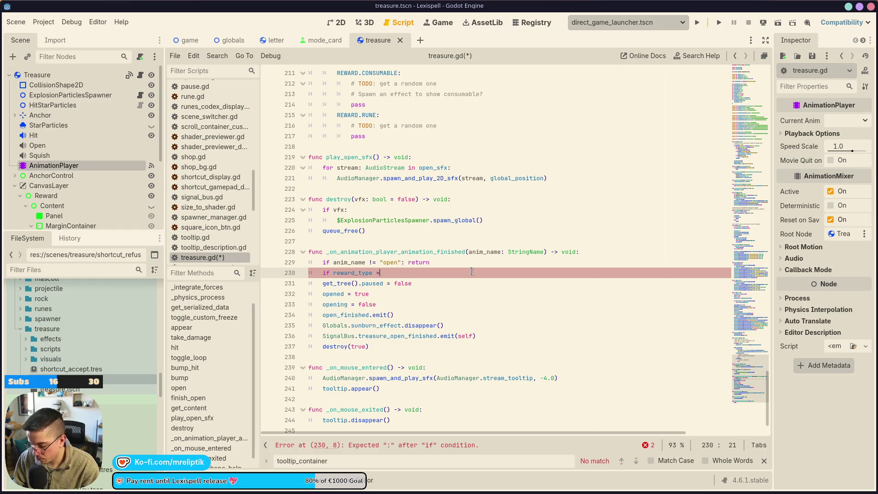
pyautogui.write('= REWARD.LEXIMS:')
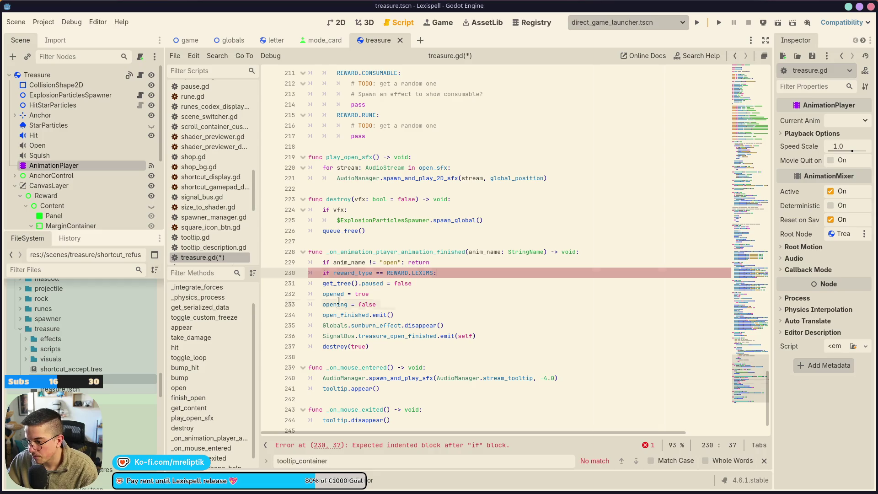
pyautogui.moveTo(319, 283)
pyautogui.mouseDown()
pyautogui.moveTo(387, 315)
pyautogui.moveTo(368, 346)
pyautogui.mouseUp()
pyautogui.hotkey('ctrl', 'c')
pyautogui.press('BackSpace')
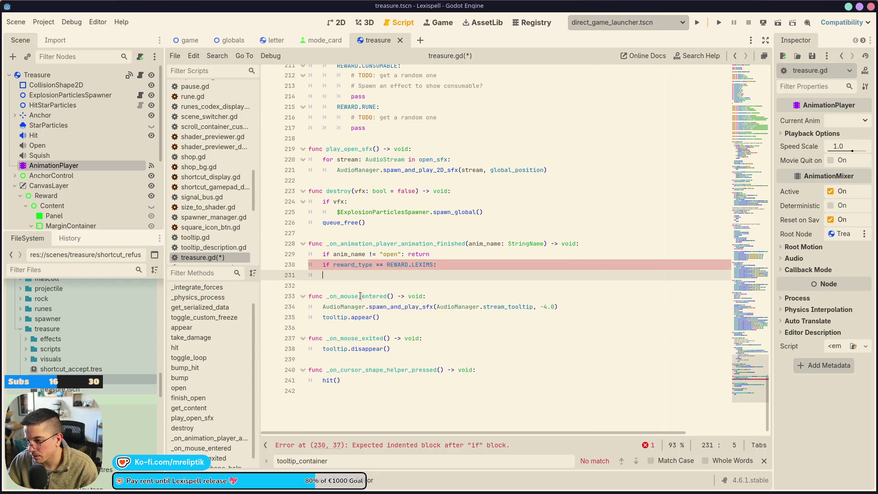
# Create 'func finish() -> void:' after queue_free() and paste the cut code into it.
pyautogui.scroll(2, 340, 227)
pyautogui.click(343, 296)
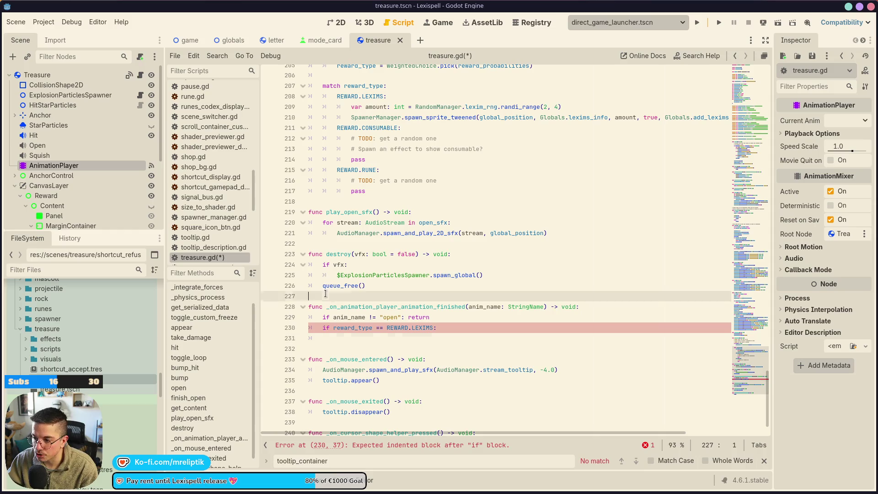
pyautogui.press('Return')
pyautogui.press('Return')
pyautogui.press('Up')
pyautogui.write('func ')
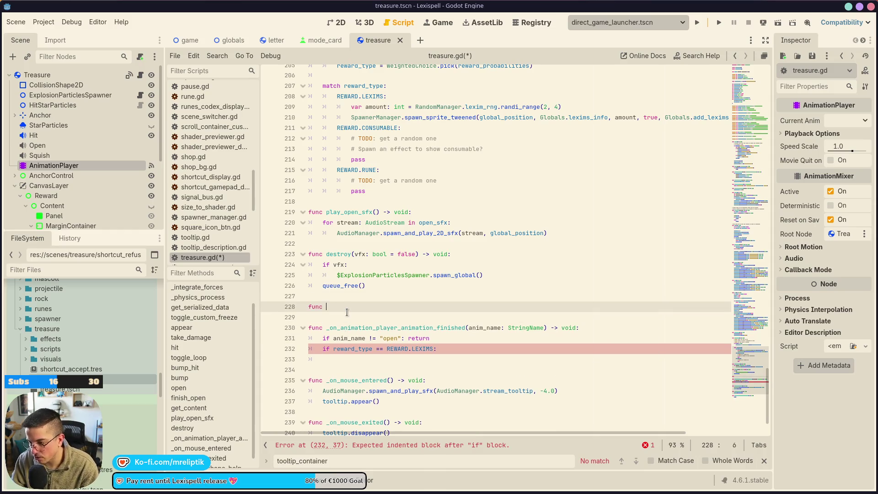
pyautogui.write('finish() -> void:')
pyautogui.press('Return')
pyautogui.hotkey('ctrl', 'v')
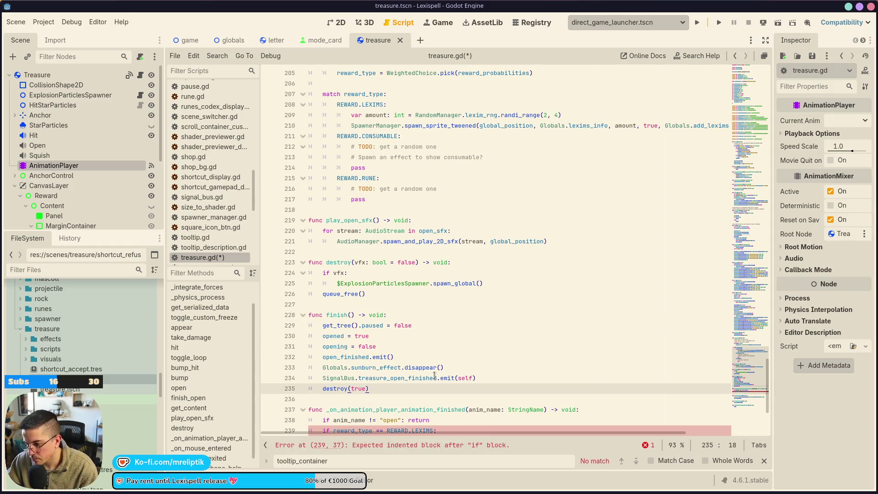
# Call finish() under the LEXIMS check and save treasure.gd.
pyautogui.scroll(-1, 357, 329)
pyautogui.doubleClick(334, 284)
pyautogui.scroll(-3, 370, 349)
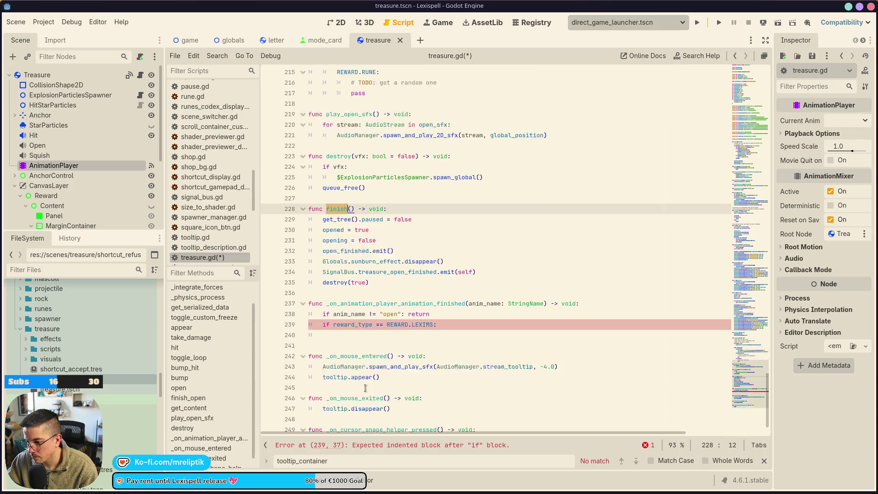
pyautogui.click(351, 318)
pyautogui.write('finish()')
pyautogui.hotkey('ctrl', 's')
pyautogui.press('Down')
pyautogui.scroll(-1, 264, 259)
pyautogui.scroll(-5, 85, 170)
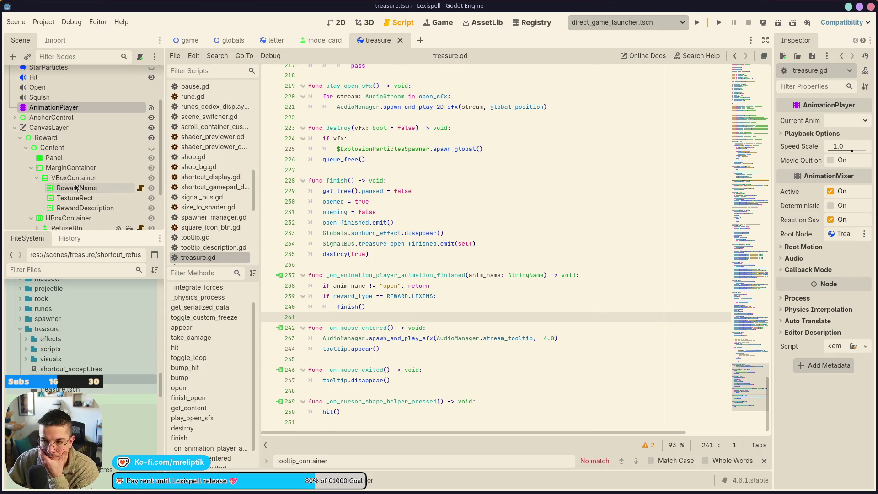
# Connect RefuseBtn's pressed() signal to the treasure script.
pyautogui.click(81, 170)
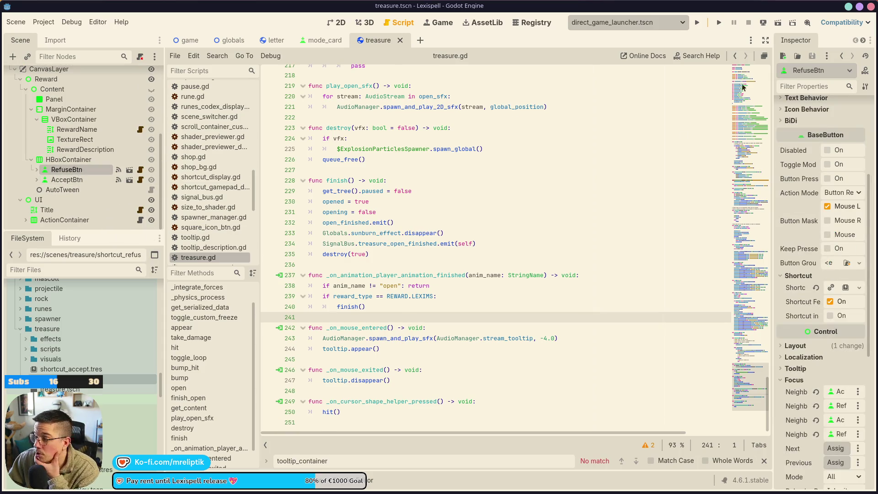
pyautogui.moveTo(768, 65); pyautogui.dragTo(636, 65)
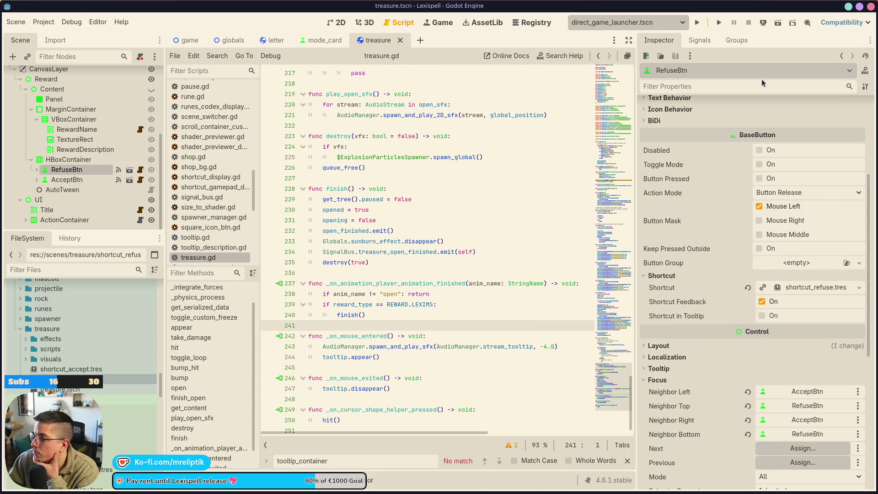
pyautogui.click(700, 40)
pyautogui.doubleClick(682, 135)
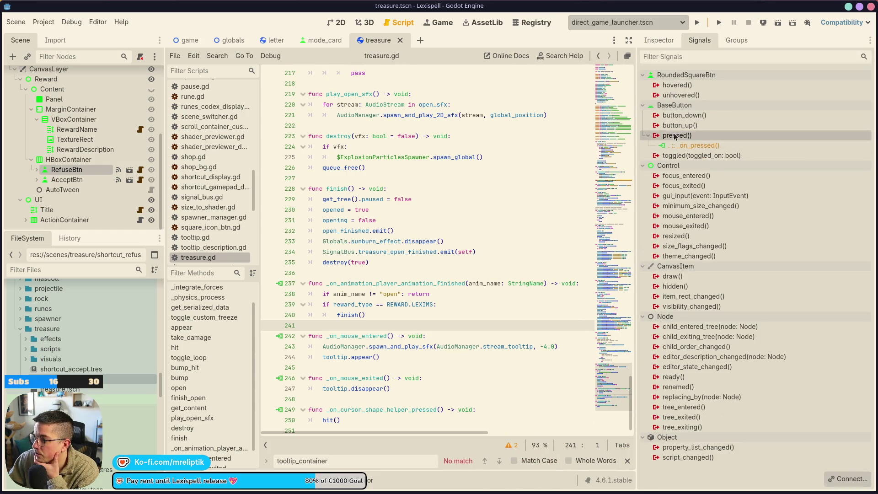
pyautogui.click(262, 349)
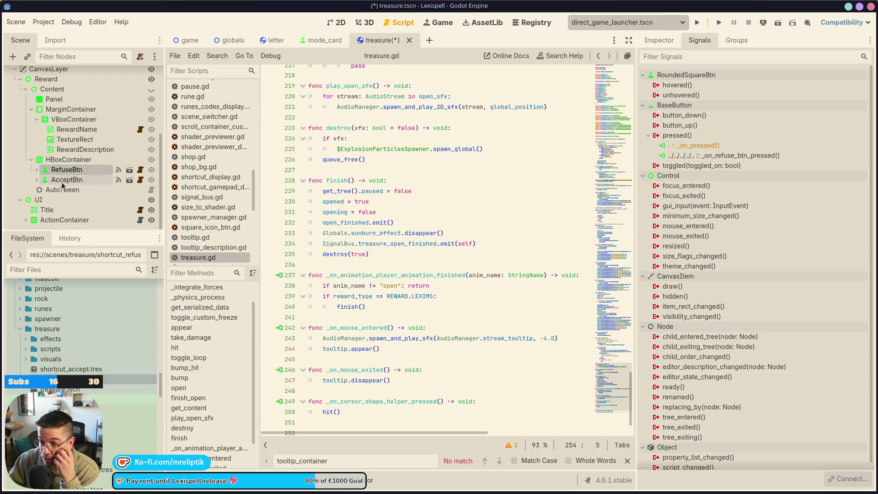
# Connect AcceptBtn's pressed() signal to the treasure script, creating _on_accept_btn_pressed.
pyautogui.click(66, 180)
pyautogui.doubleClick(682, 135)
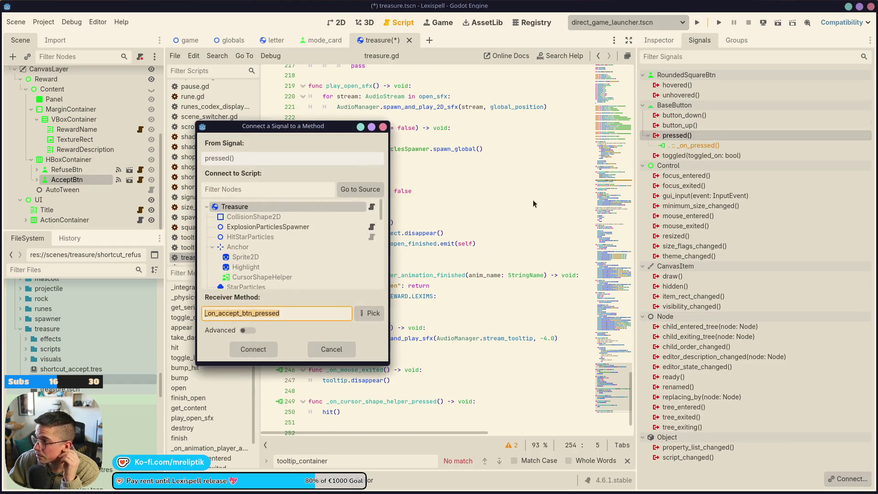
pyautogui.click(263, 349)
pyautogui.click(330, 390)
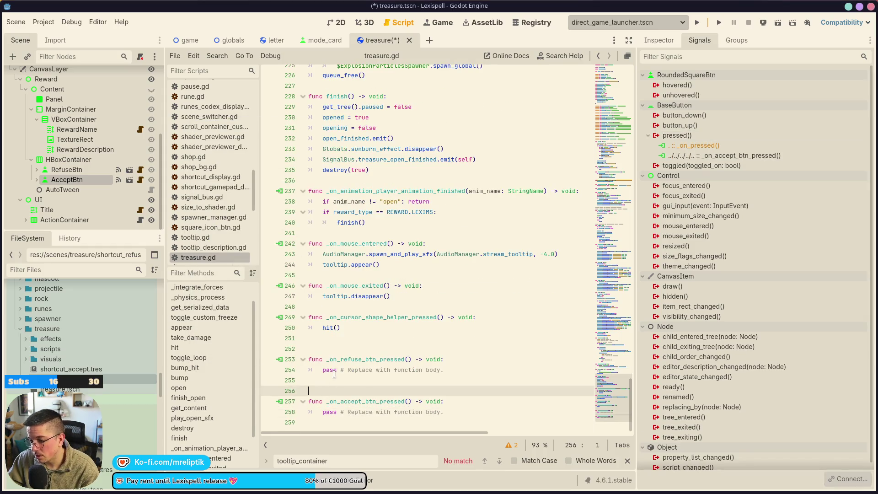
# Tidy the blank lines and replace the accept handler's pass with finish().
pyautogui.press('BackSpace')
pyautogui.press('Up')
pyautogui.press('Up')
pyautogui.press('Up')
pyautogui.press('Delete')
pyautogui.tripleClick(326, 394)
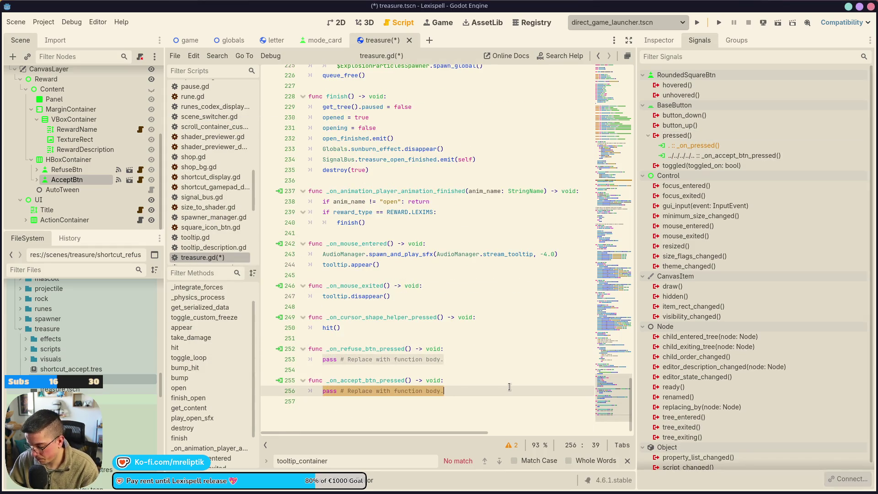
pyautogui.press('BackSpace')
pyautogui.press('Return')
pyautogui.press('Return')
pyautogui.hotkey('ctrl', 'z')
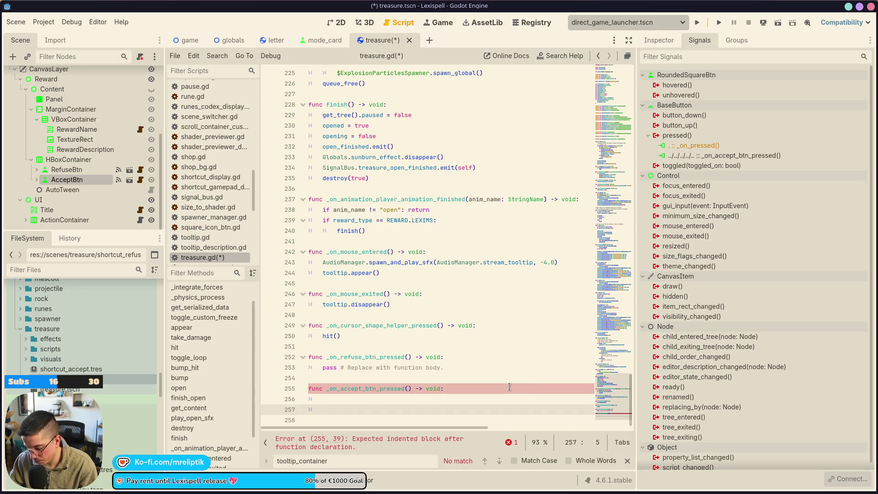
pyautogui.write('fin')
pyautogui.press('Return')
# Replace the refuse handler's pass with a copy of the finish() call.
pyautogui.hotkey('ctrl', 'alt', 'Down')
pyautogui.hotkey('alt', 'Up')
pyautogui.hotkey('alt', 'Up')
pyautogui.hotkey('alt', 'Up')
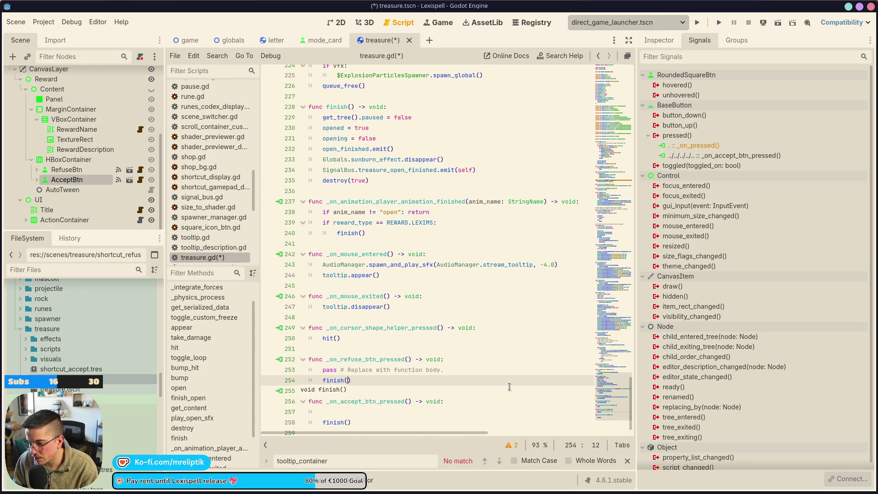
pyautogui.press('Up')
pyautogui.hotkey('ctrl', 'shift', 'k')
pyautogui.press('Down')
pyautogui.press('Down')
pyautogui.press('Down')
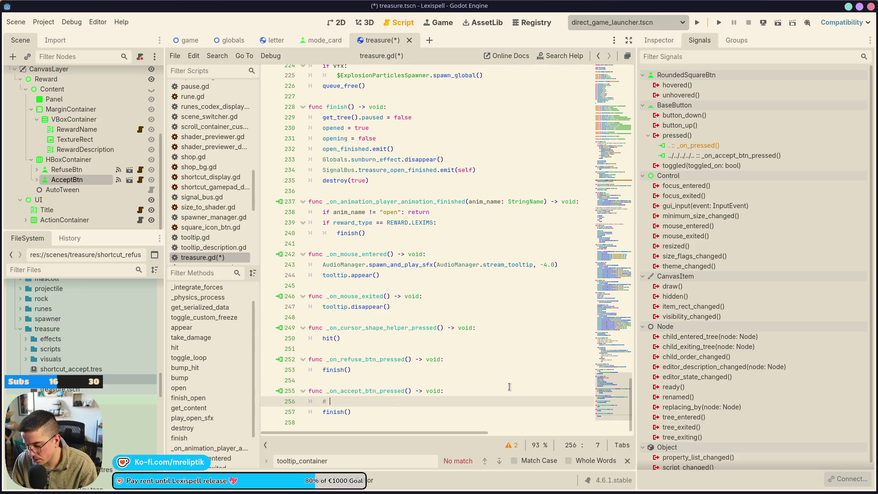
# Add the comment '# TODO: Pickup the reward' in the accept handler and save.
pyautogui.write('Pickup the rewar')
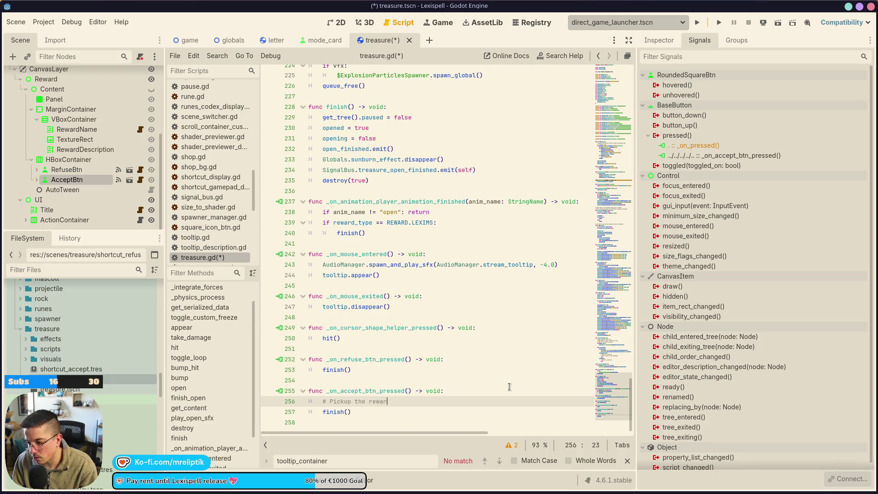
pyautogui.hotkey('ctrl', 'Left')
pyautogui.write('TODO/')
pyautogui.press('BackSpace')
pyautogui.press('BackSpace')
pyautogui.write(':')
pyautogui.hotkey('ctrl', 's')
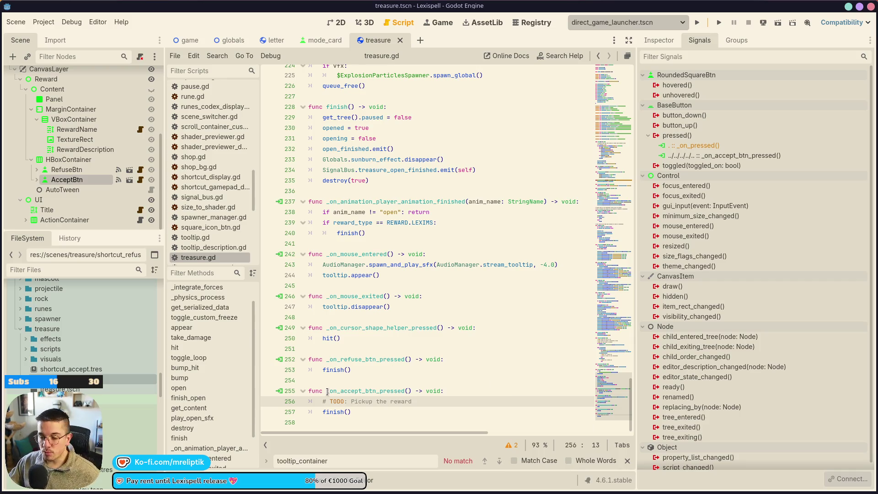
# Widen the treasure.gd editor by dragging its divider with the side dock to the right.
pyautogui.moveTo(315, 343)
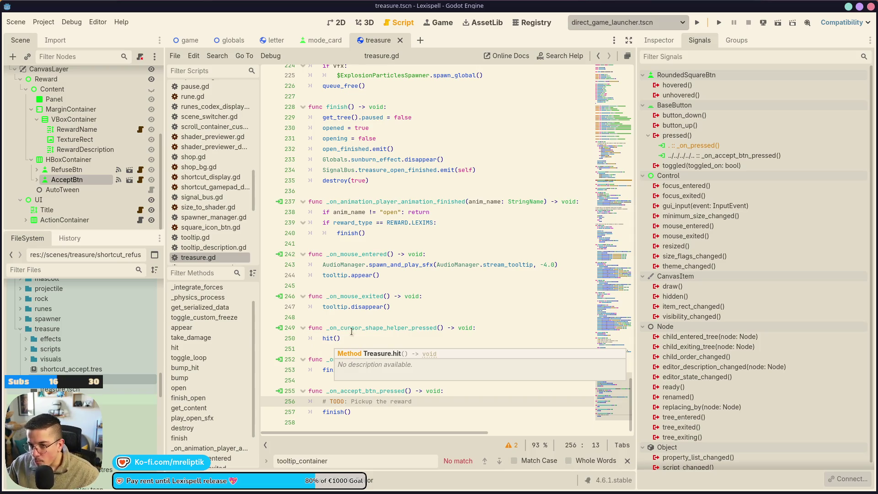
pyautogui.moveTo(320, 492)
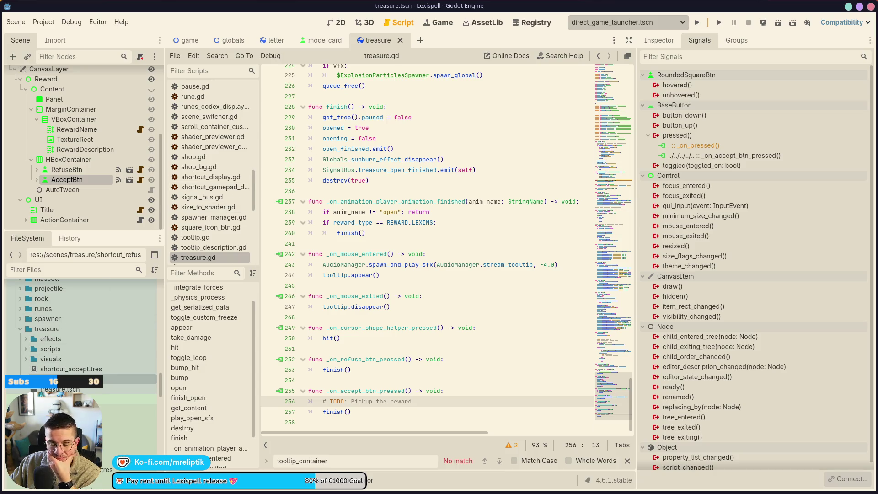
pyautogui.moveTo(21, 491)
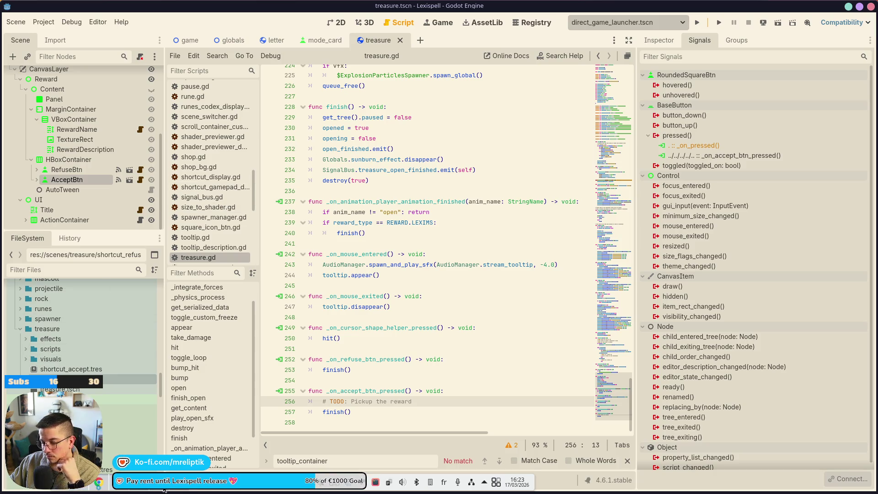
pyautogui.moveTo(182, 491)
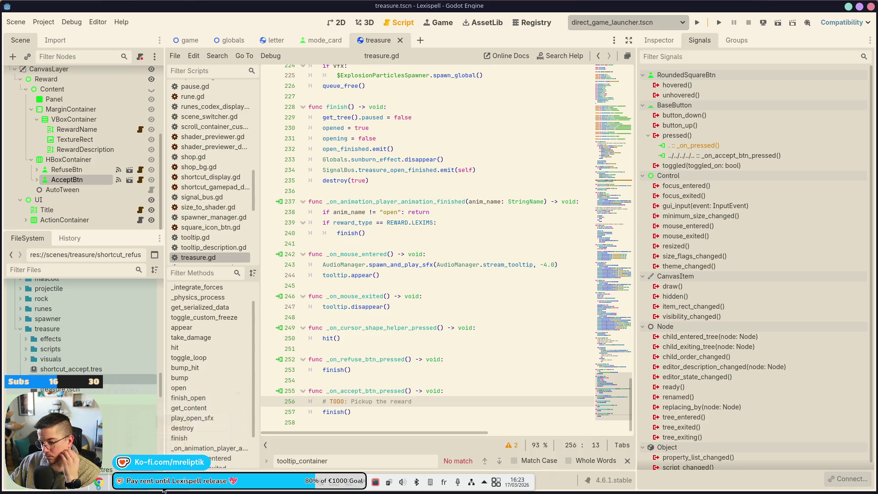
pyautogui.moveTo(140, 490)
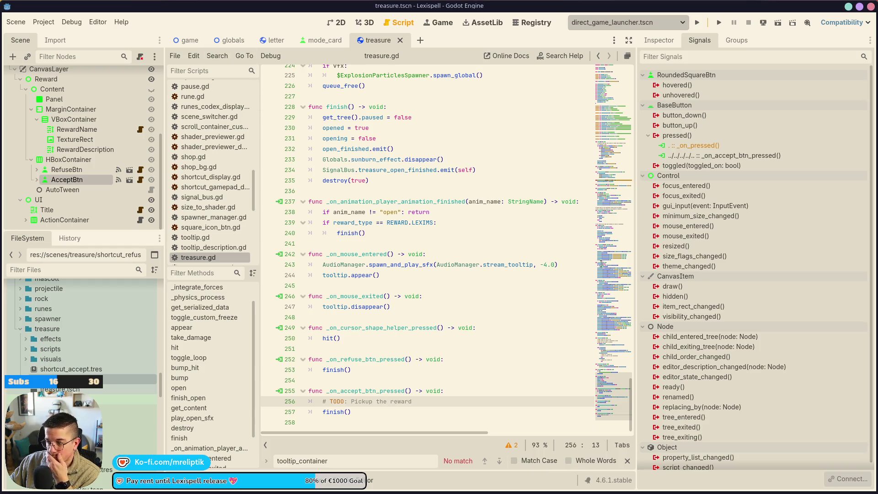
pyautogui.moveTo(634, 241); pyautogui.dragTo(706, 240)
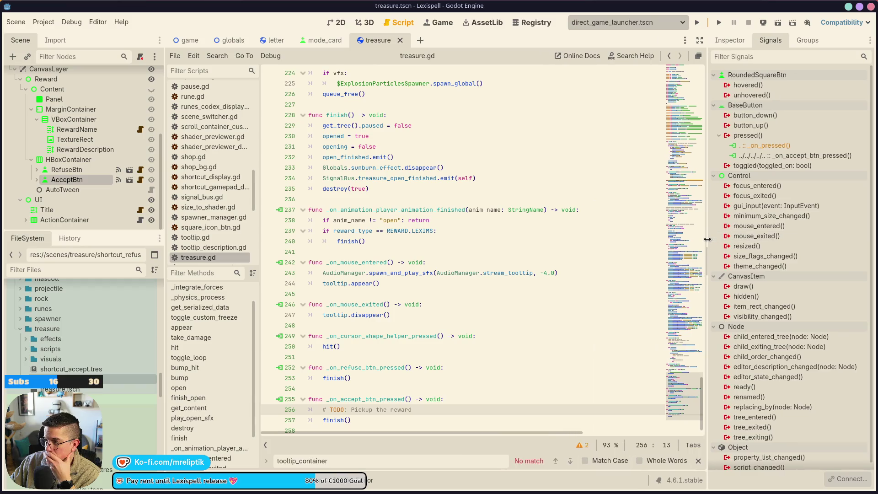
# Declare 'var pending_reward: Variant' after reward_probabilities and save.
pyautogui.scroll(2, 361, 384)
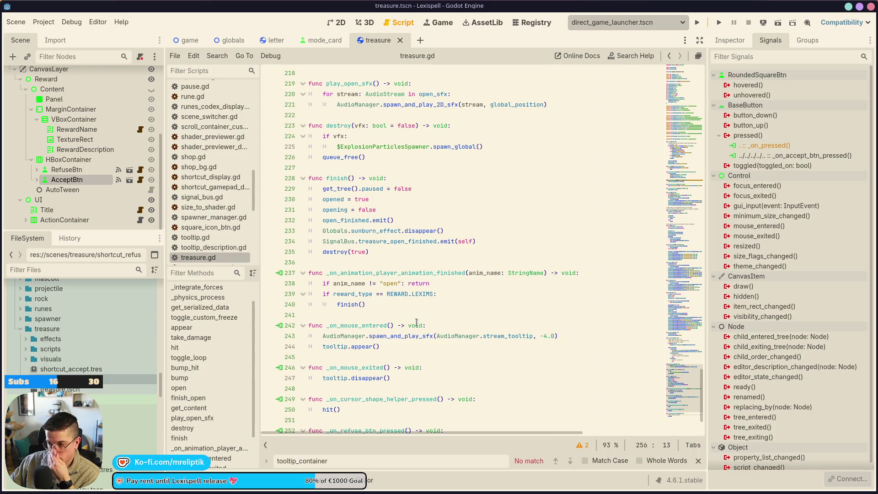
pyautogui.scroll(6, 452, 326)
pyautogui.scroll(20, 453, 326)
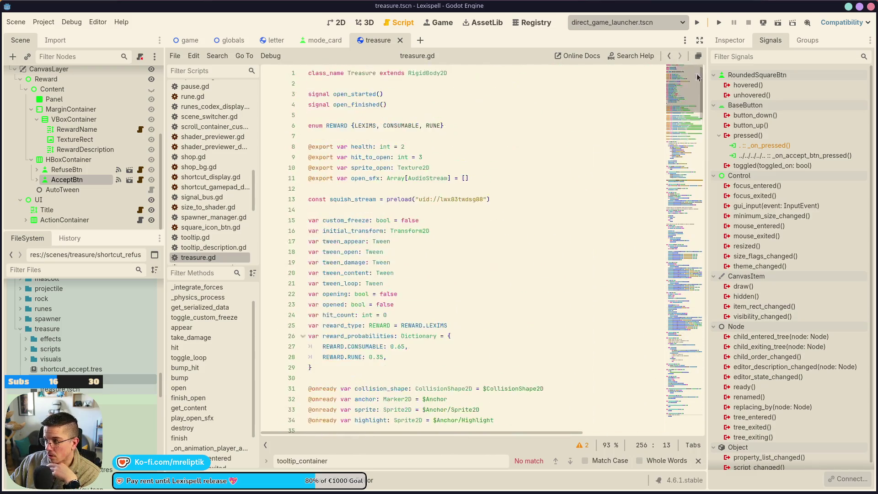
pyautogui.scroll(-3, 419, 195)
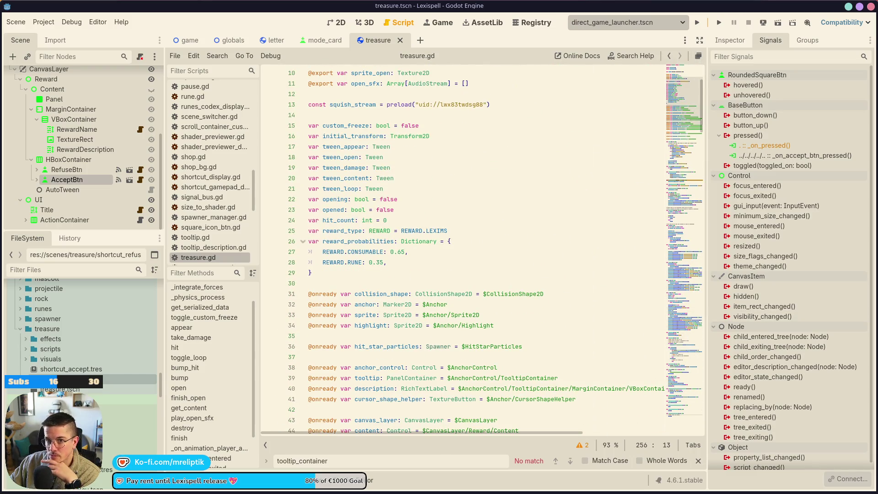
pyautogui.click(356, 281)
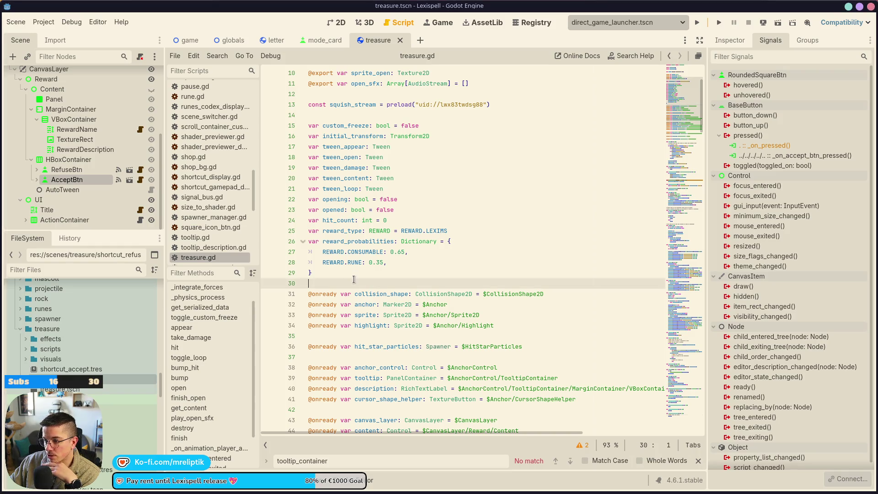
pyautogui.press('Return')
pyautogui.press('Up')
pyautogui.write('v')
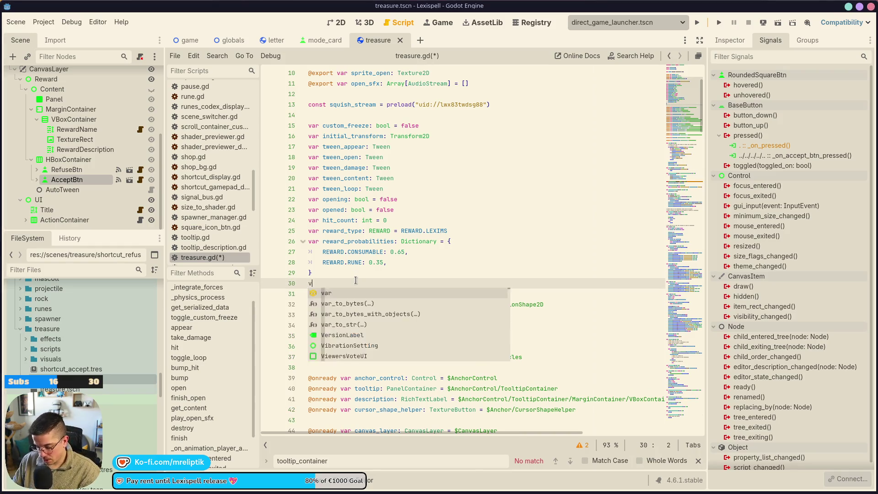
pyautogui.write('ar pending_reward')
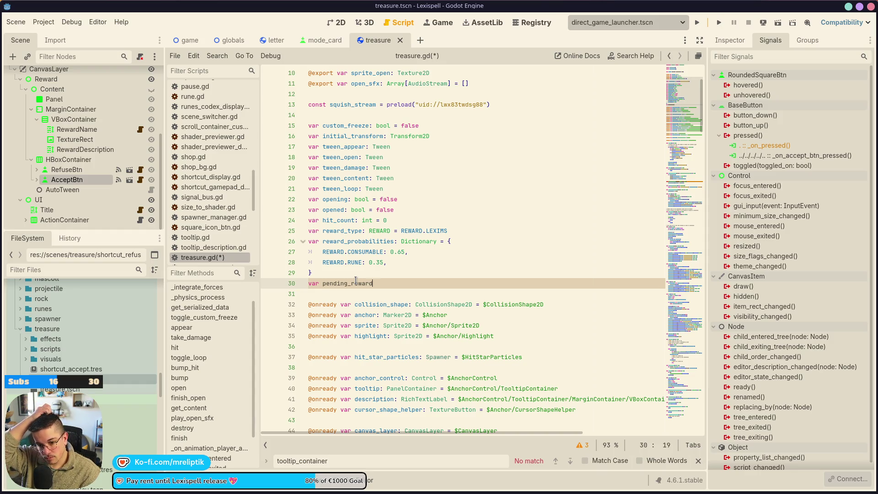
pyautogui.write(': Variant')
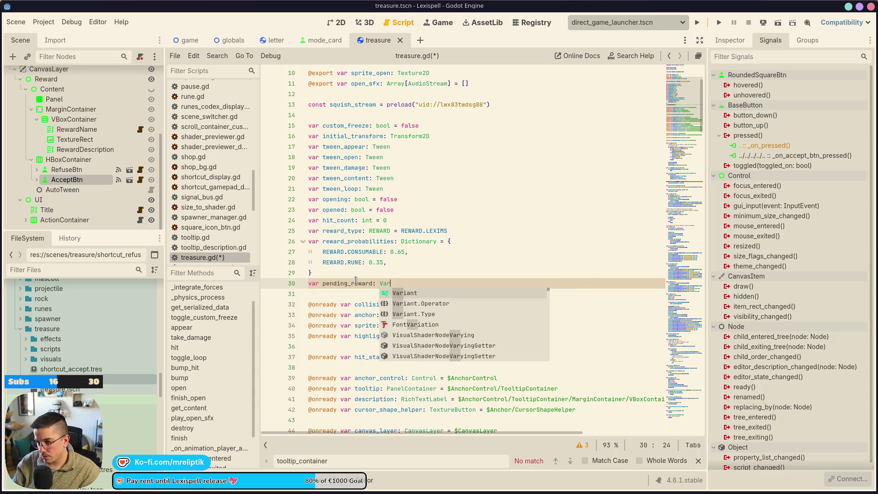
pyautogui.hotkey('ctrl', 's')
# Change the pending_reward declaration to 'Resource = null' and save.
pyautogui.hotkey('ctrl', 'shift', 'Left')
pyautogui.write('Resource = null')
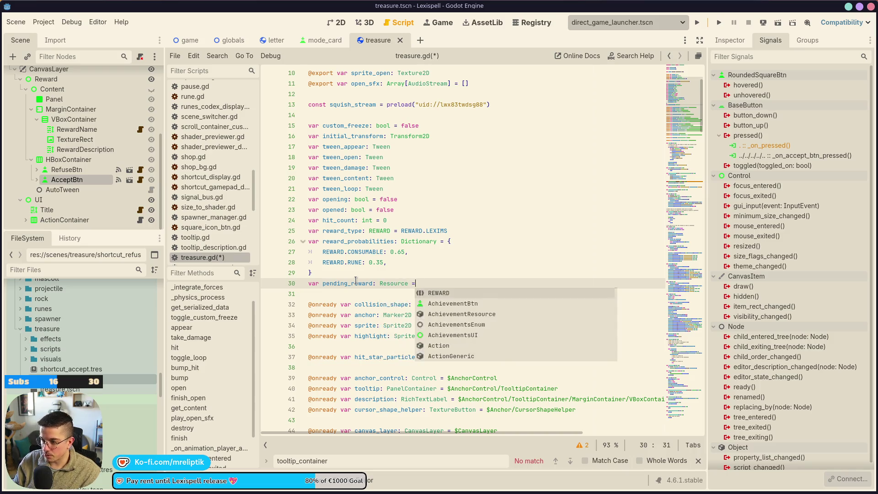
pyautogui.hotkey('ctrl', 's')
pyautogui.doubleClick(353, 283)
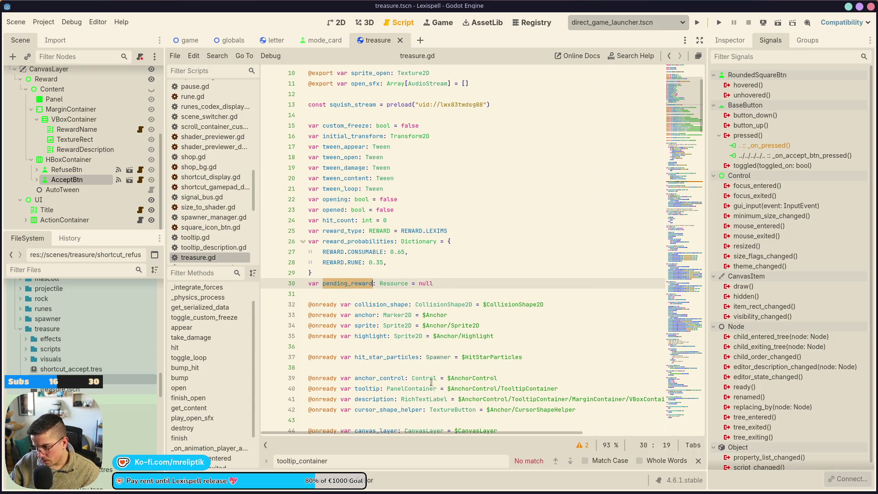
# Add 'if pending_reward:' below the TODO comment in the accept handler.
pyautogui.scroll(-20, 457, 320)
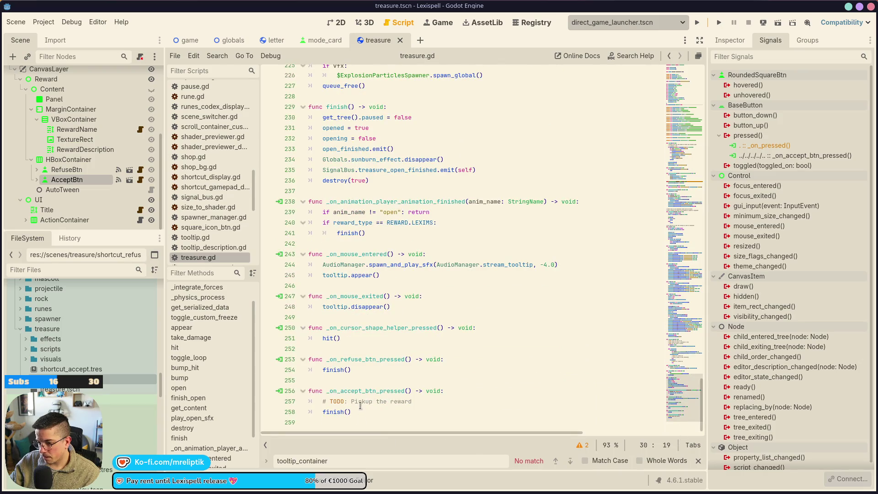
pyautogui.click(426, 400)
pyautogui.press('Return')
pyautogui.write('if pending_reward')
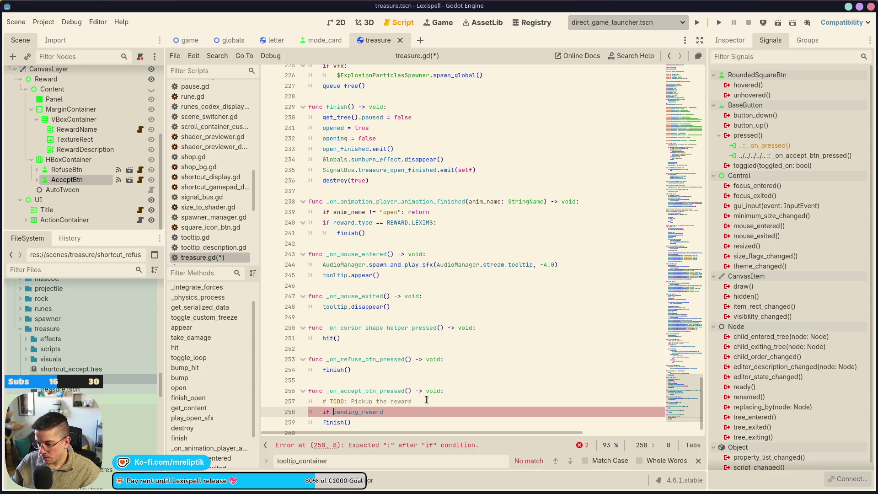
pyautogui.write('not')
pyautogui.press('End')
pyautogui.write(':')
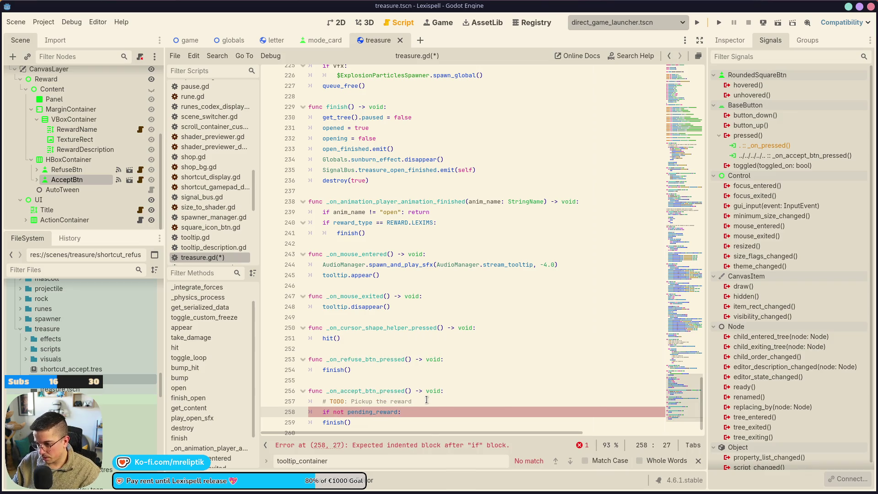
pyautogui.press('Delete')
pyautogui.press('Delete')
pyautogui.press('Delete')
pyautogui.press('Delete')
pyautogui.press('End')
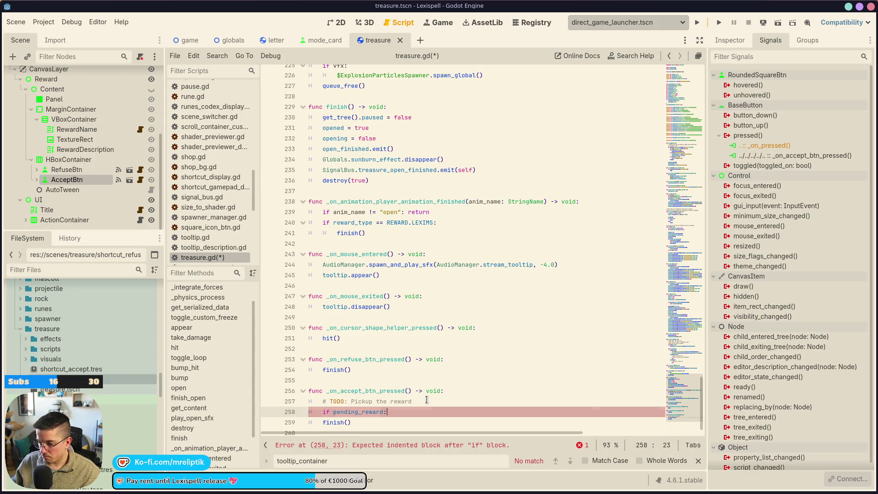
pyautogui.press('Return')
# Nest 'if pending_reward is ConsumableResource' with a pass placeholder inside it.
pyautogui.write('if pending')
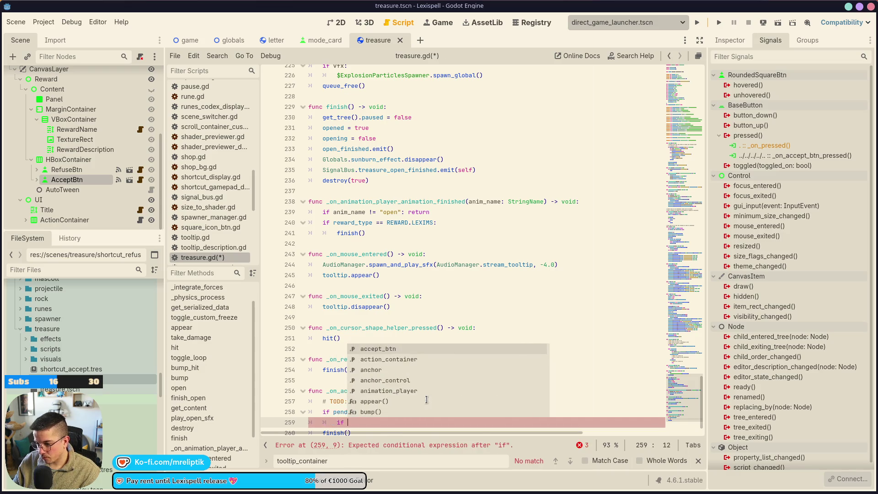
pyautogui.press('Return')
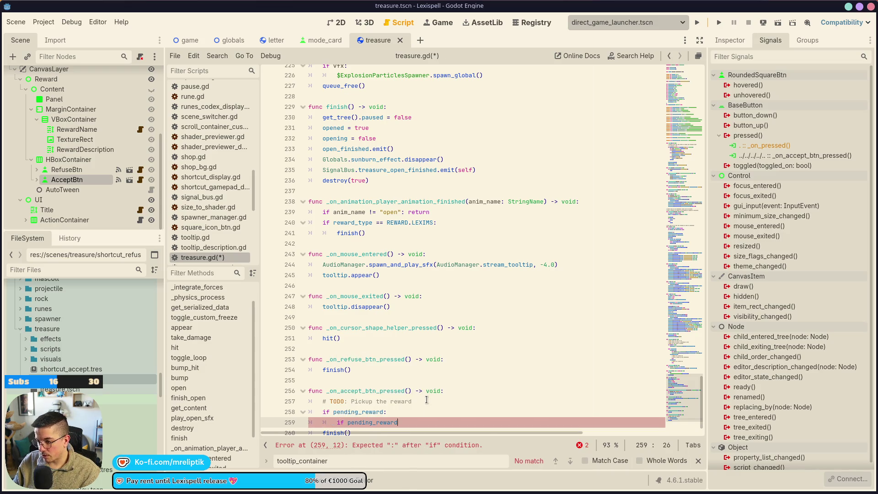
pyautogui.write('is Consumabl')
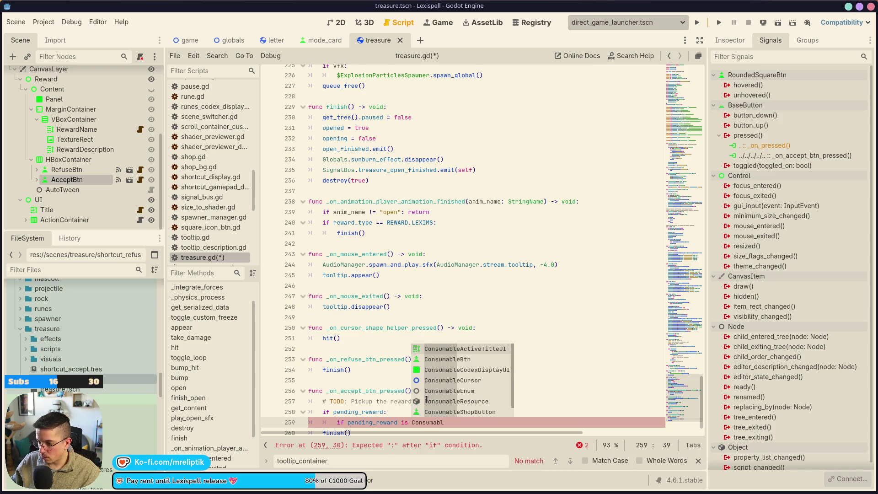
pyautogui.press('Down')
pyautogui.press('Down')
pyautogui.press('Down')
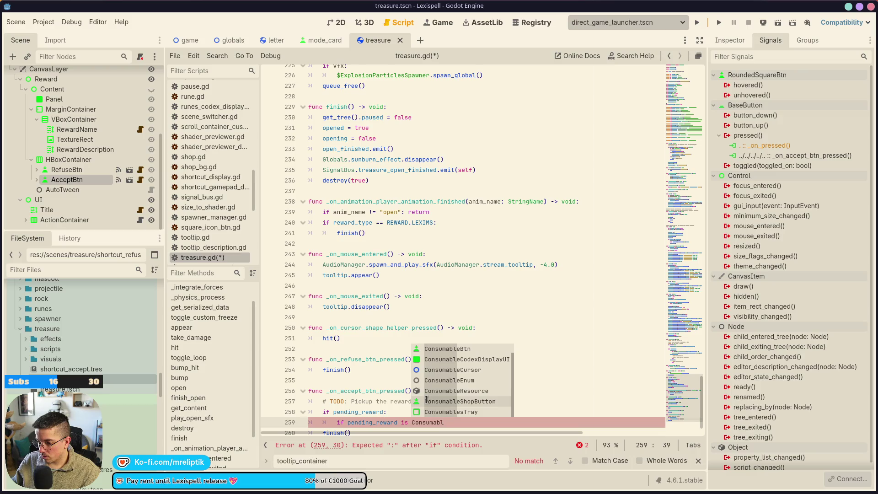
pyautogui.press('Up')
pyautogui.press('Up')
pyautogui.press('Up')
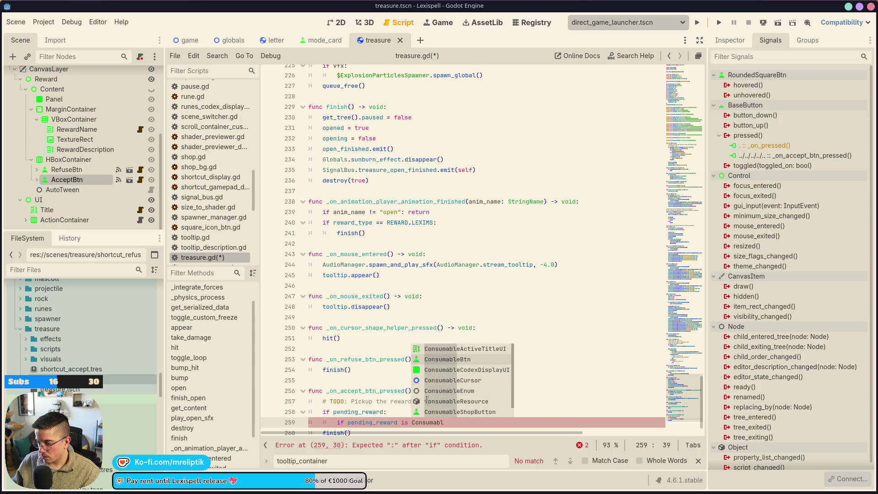
pyautogui.press('Down')
pyautogui.press('Down')
pyautogui.press('Down')
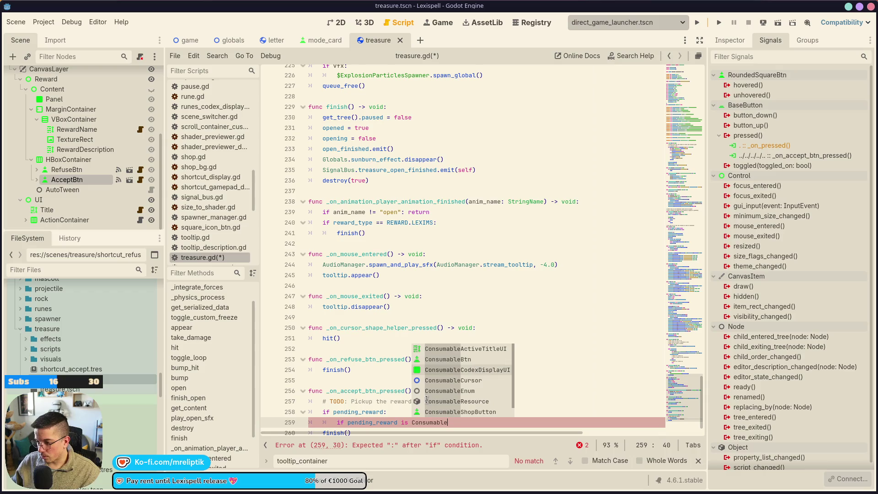
pyautogui.press('Return')
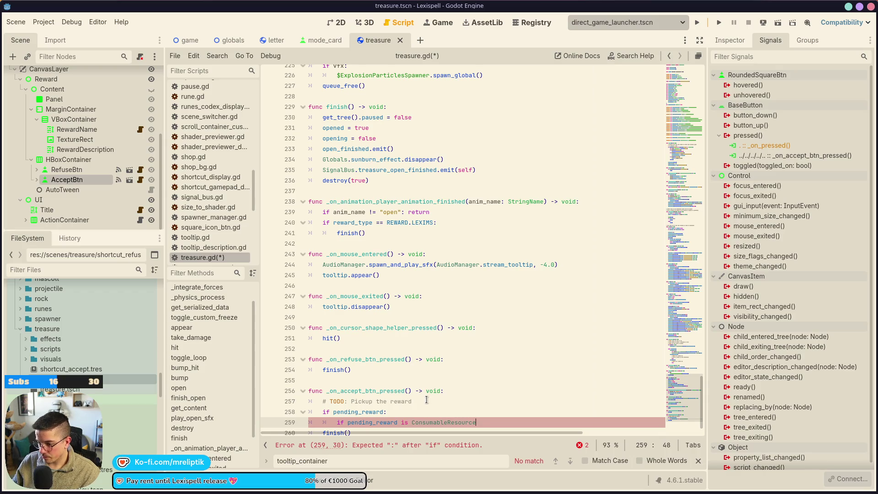
pyautogui.press('BackSpace')
pyautogui.write('e;')
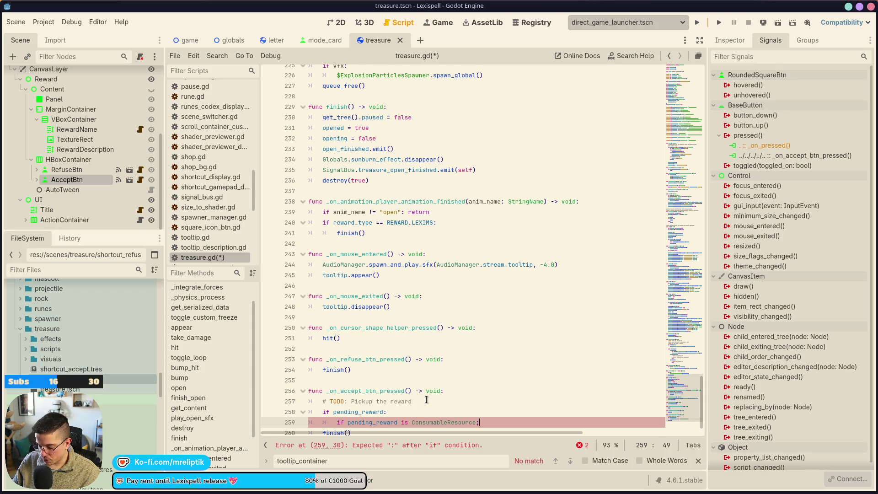
pyautogui.press('Return')
pyautogui.write('pass')
# Fix the ConsumableResource check's trailing semicolon to a colon.
pyautogui.hotkey('ctrl', 's')
pyautogui.hotkey('ctrl', 'z')
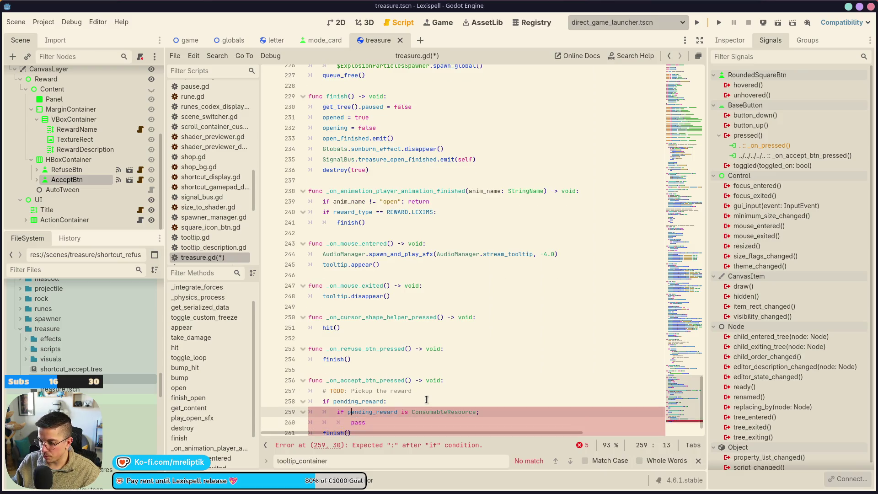
pyautogui.press('BackSpace')
pyautogui.write(':')
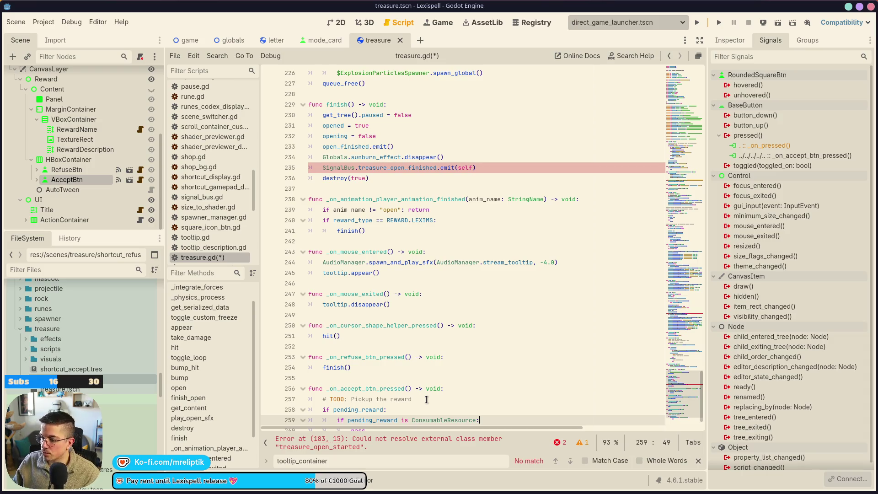
pyautogui.scroll(-1, 426, 399)
pyautogui.click(410, 403)
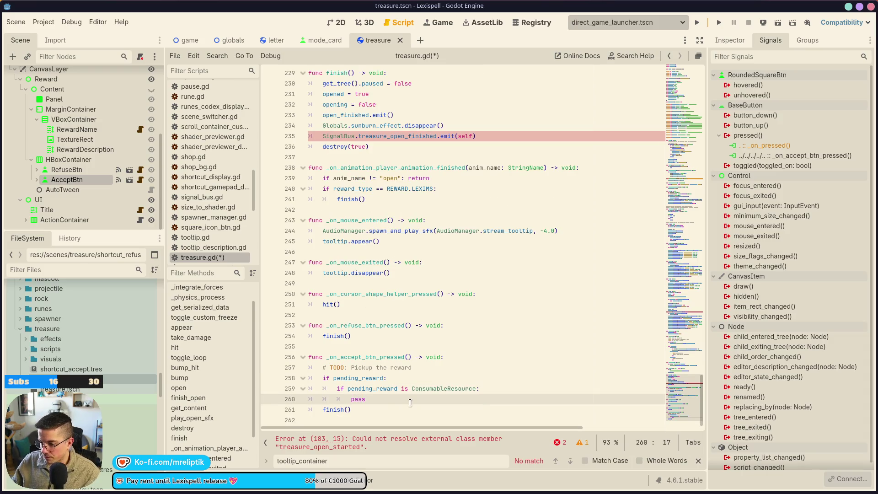
# Add an 'elif pending_reward is RuneResource:' branch below the consumable check.
pyautogui.press('Return')
pyautogui.write('elif pending')
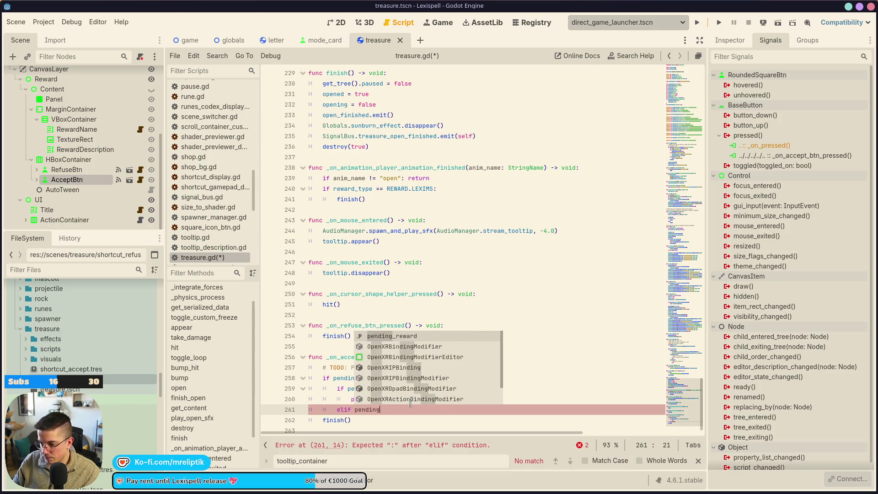
pyautogui.press('Return')
pyautogui.write('is')
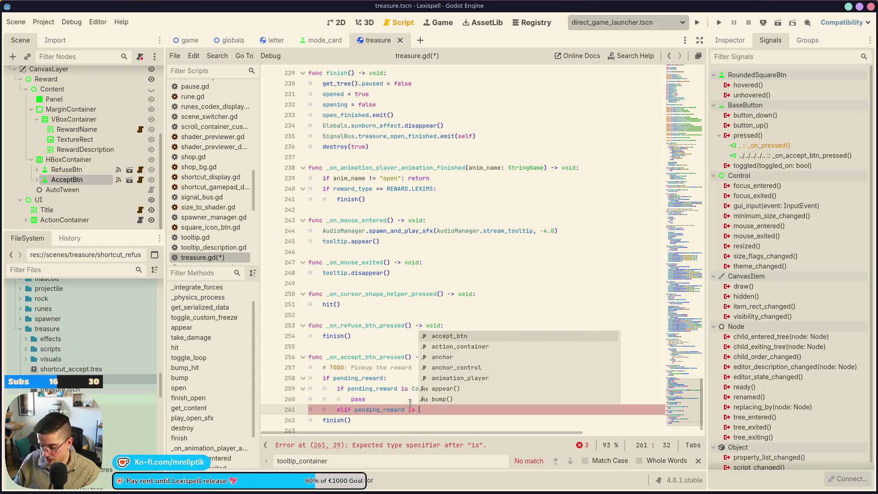
pyautogui.write('Resource')
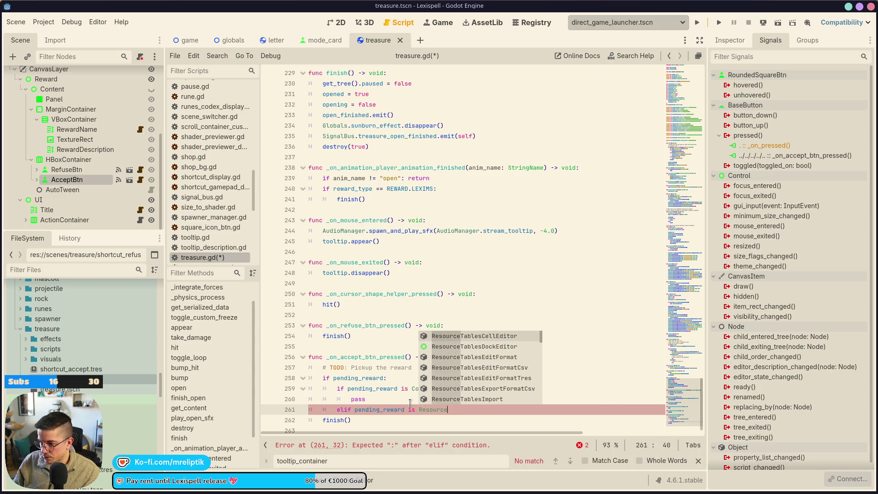
pyautogui.hotkey('ctrl', 'BackSpace')
pyautogui.write('RuneRou')
pyautogui.press('Return')
pyautogui.write(':')
pyautogui.press('Return')
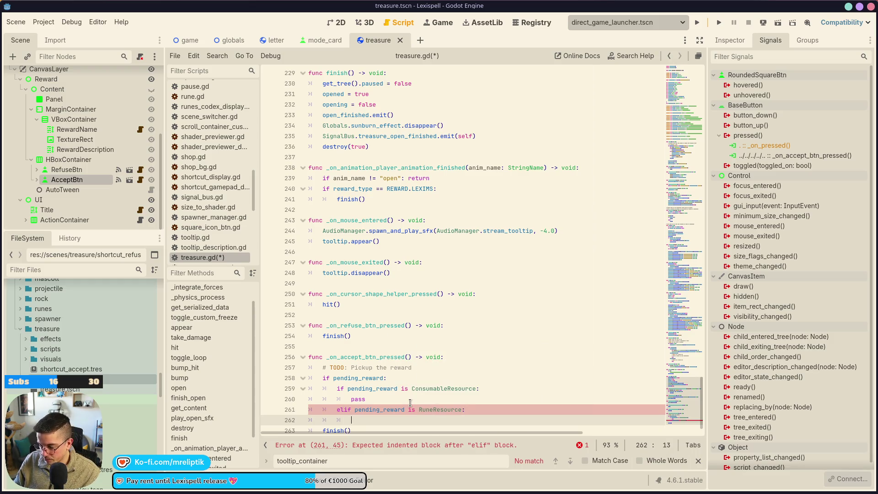
# Call RuneManager.add_rune(pending_reward) in the rune branch and save.
pyautogui.write('Rune')
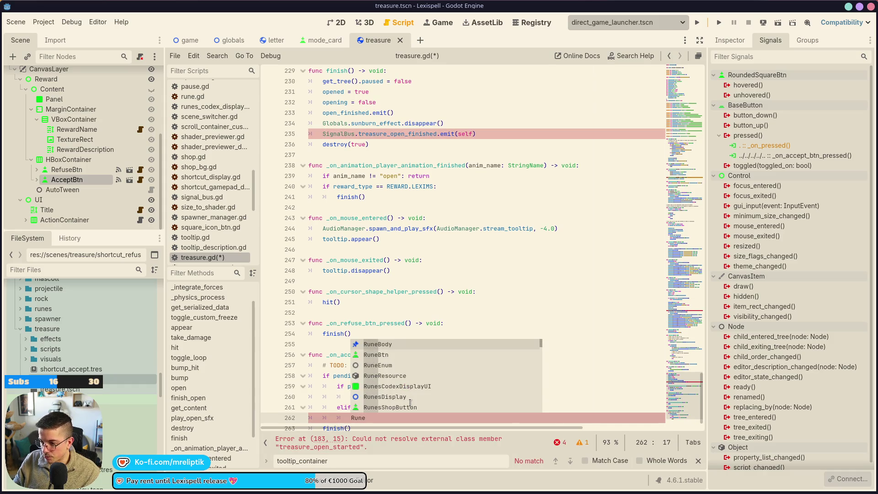
pyautogui.write('Manager.')
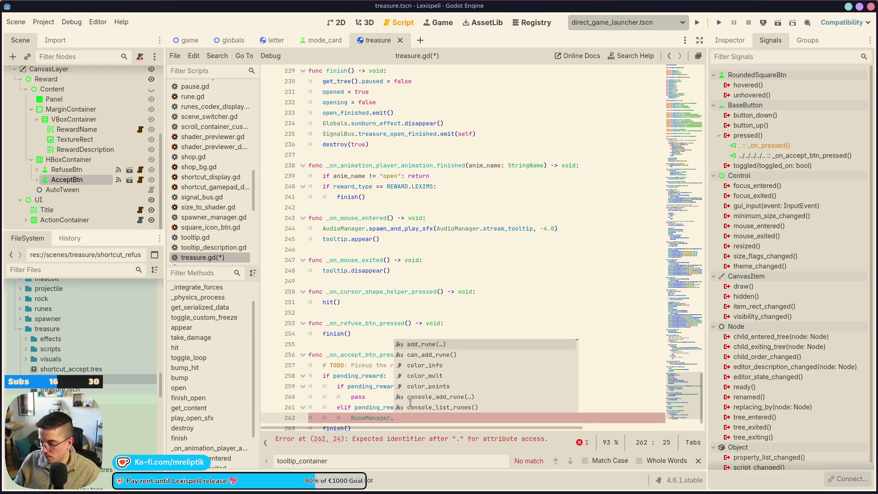
pyautogui.press('Return')
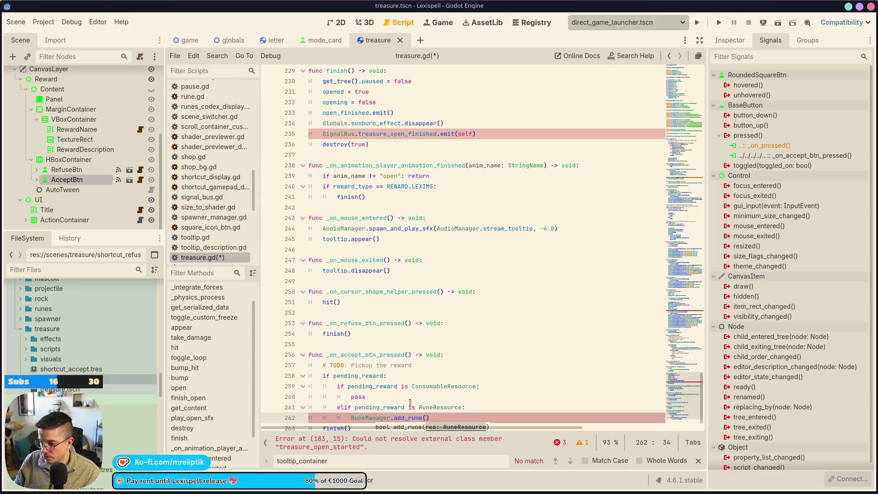
pyautogui.write('pendi')
pyautogui.press('Return')
pyautogui.hotkey('ctrl', 's')
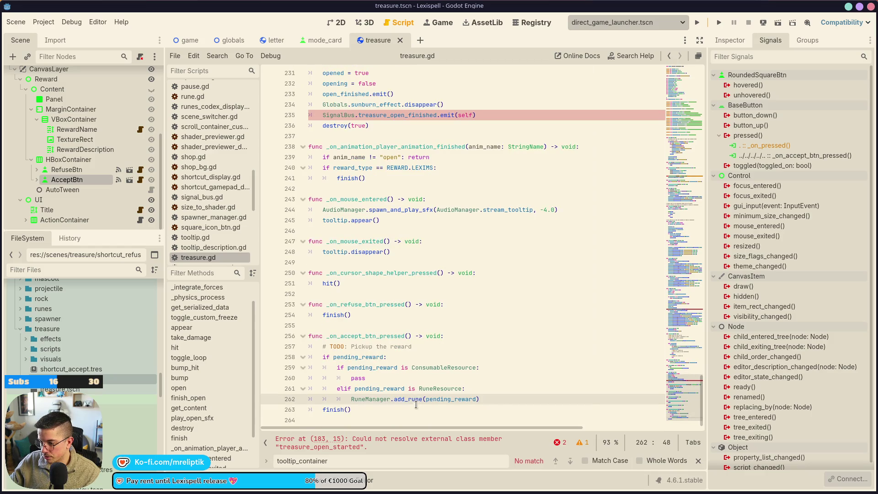
pyautogui.click(489, 398)
# Replace the consumable branch's pass with ConsumableManager.add_consumable(pending_reward).
pyautogui.hotkey('ctrl', 'shift', 'd')
pyautogui.hotkey('alt', 'Up')
pyautogui.hotkey('alt', 'Up')
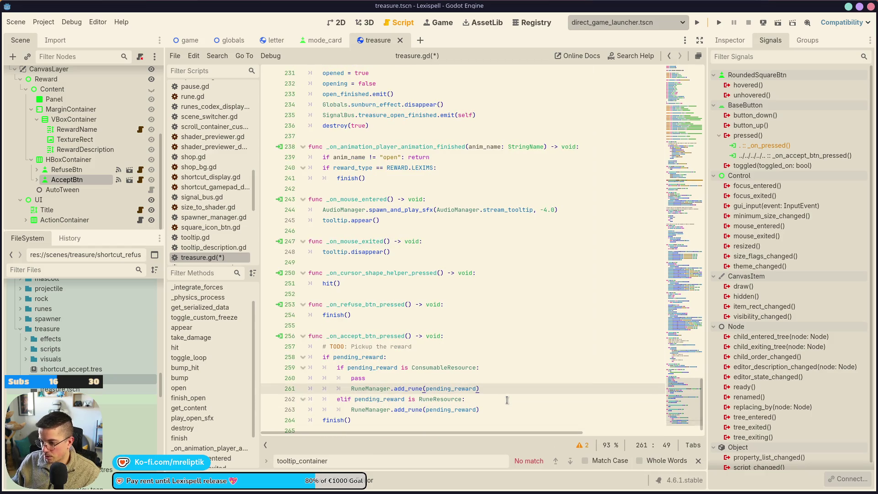
pyautogui.press('Up')
pyautogui.hotkey('ctrl', 'shift', 'Left')
pyautogui.write('Consul')
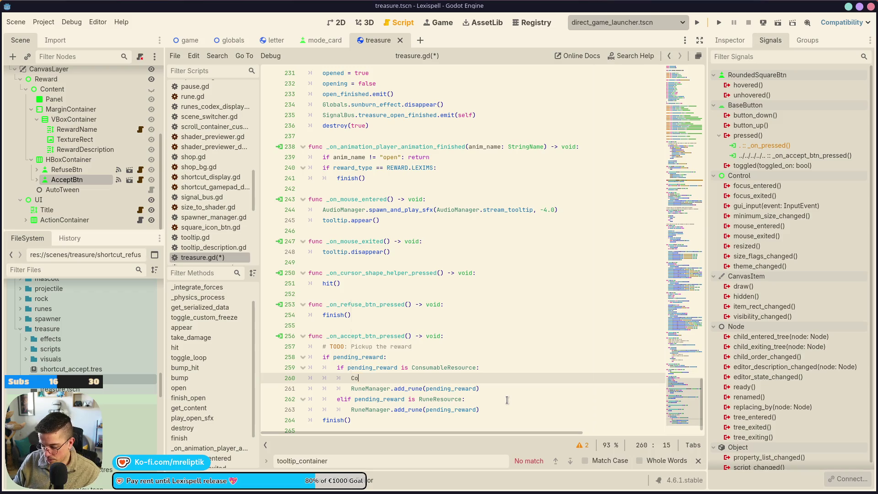
pyautogui.press('Down')
pyautogui.press('Down')
pyautogui.press('Down')
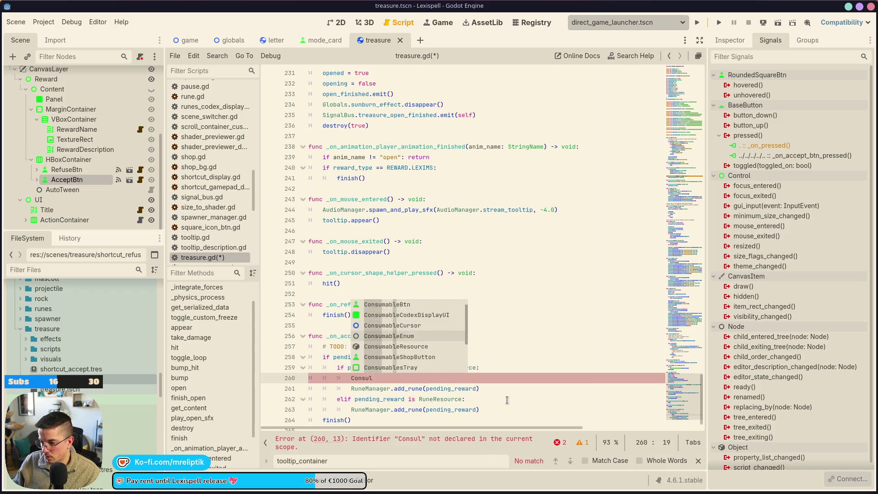
pyautogui.press('Return')
pyautogui.write('.add')
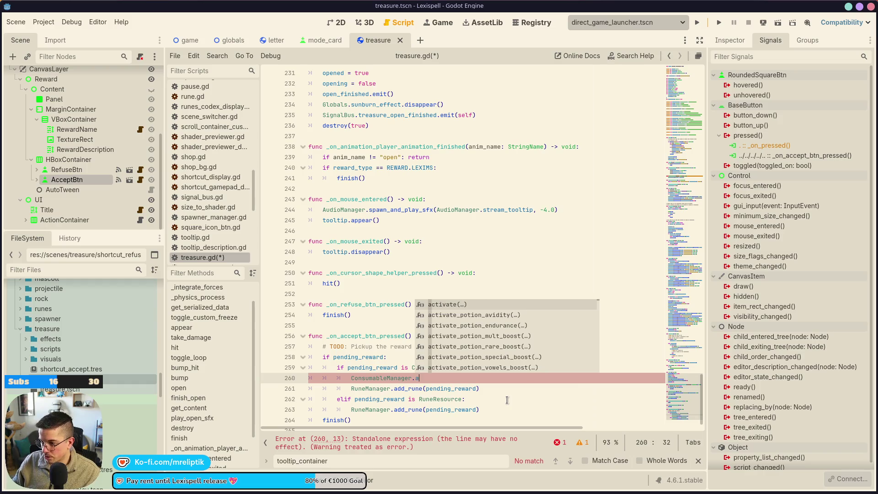
pyautogui.press('Return')
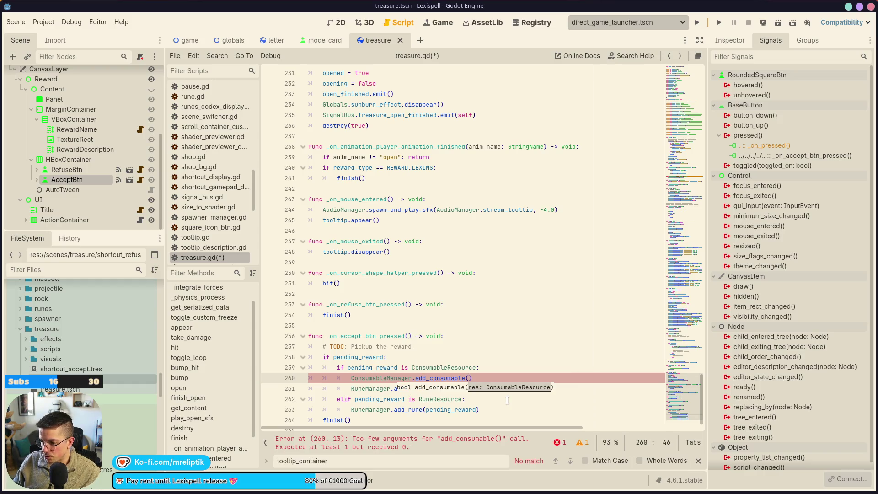
pyautogui.write('pendin')
pyautogui.press('Return')
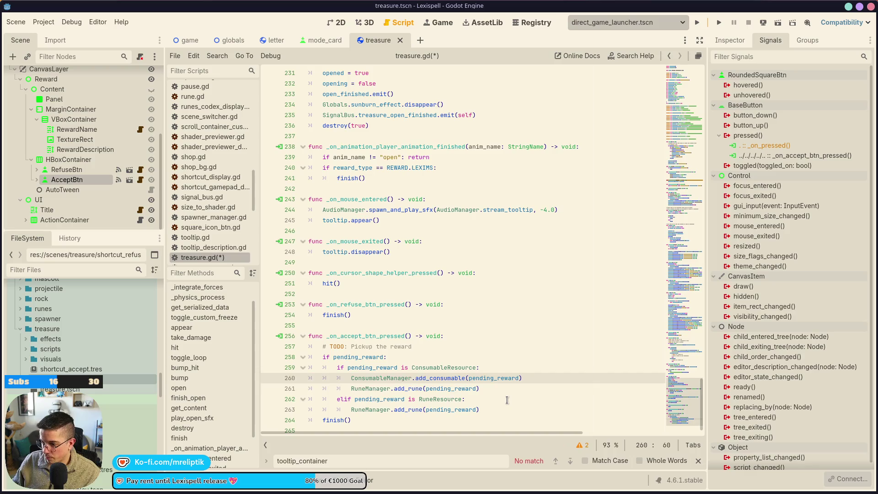
# Delete the leftover add_rune line and the TODO pickup comment, saving treasure.gd.
pyautogui.press('Down')
pyautogui.hotkey('ctrl', 'shift', 'k')
pyautogui.hotkey('ctrl', 's')
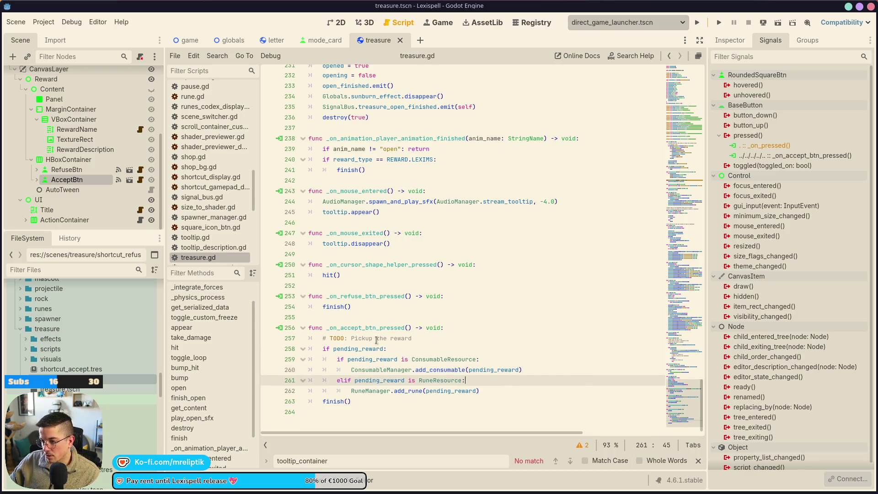
pyautogui.click(375, 339)
pyautogui.hotkey('ctrl', 'shift', 'k')
pyautogui.hotkey('ctrl', 's')
pyautogui.doubleClick(364, 338)
pyautogui.hotkey('ctrl', 'c')
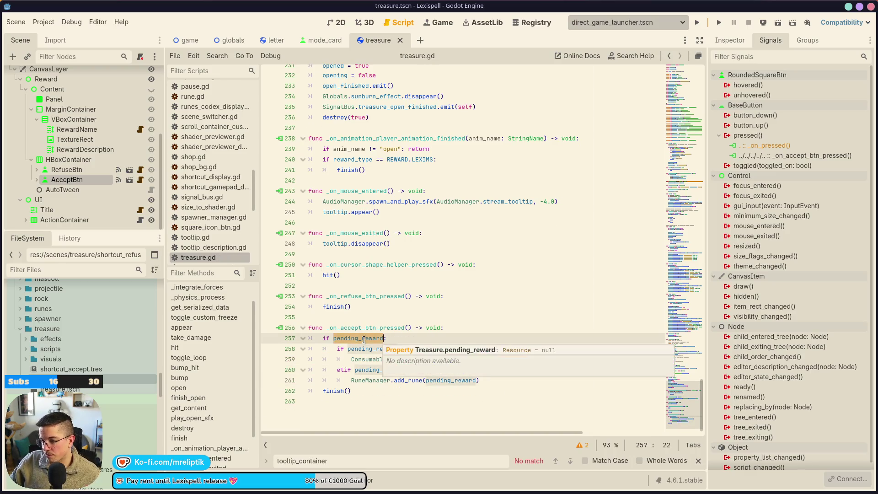
pyautogui.scroll(8, 361, 343)
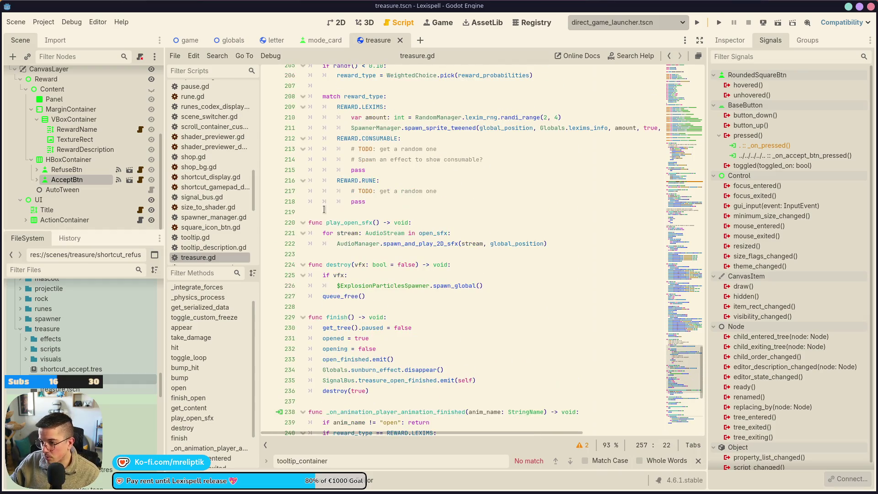
# Replace the pass in both the consumable and rune cases with pending_reward.
pyautogui.scroll(-1, 349, 367)
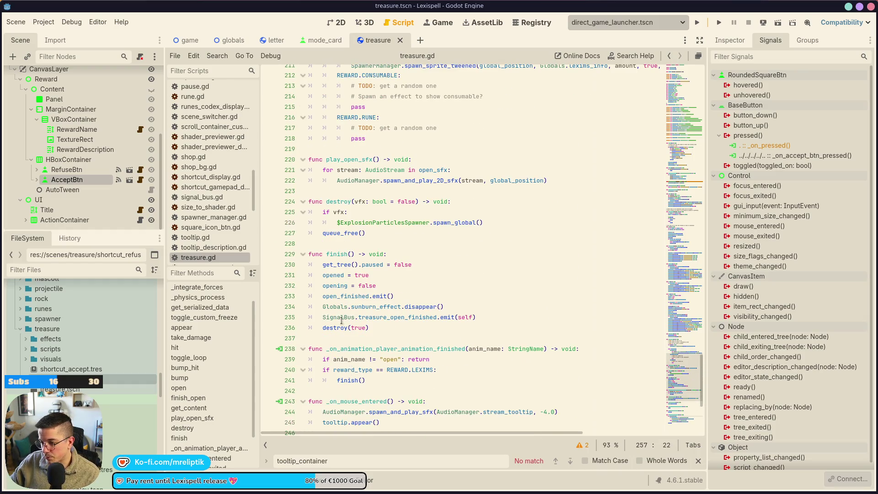
pyautogui.doubleClick(335, 255)
pyautogui.scroll(6, 357, 279)
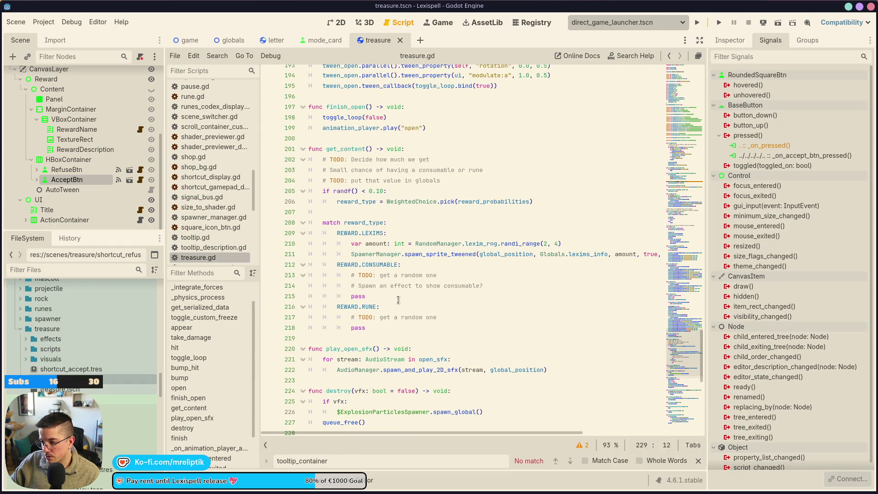
pyautogui.click(399, 296)
pyautogui.hotkey('ctrl', 'v')
pyautogui.doubleClick(358, 328)
pyautogui.hotkey('ctrl', 'v')
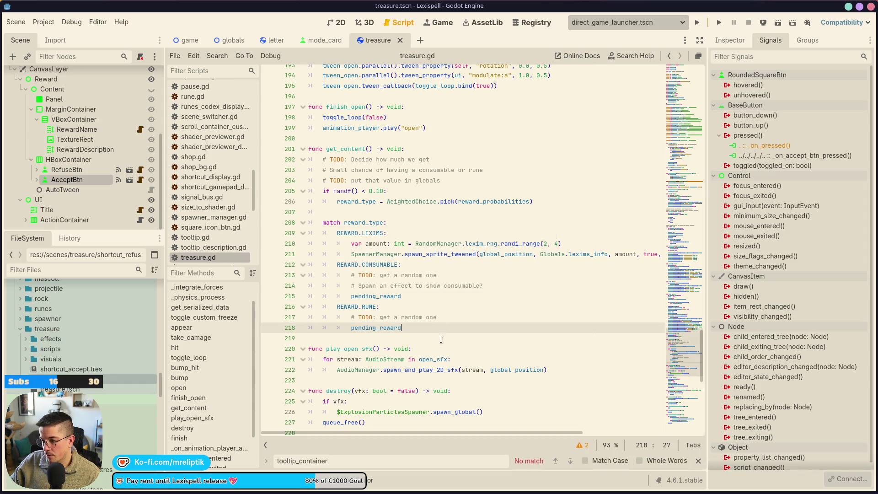
pyautogui.click(439, 326)
pyautogui.click(424, 303)
# Set the consumable case's pending_reward to ConsumableManager.get_random_consumables(1, true, false) and save.
pyautogui.write('Upgrade')
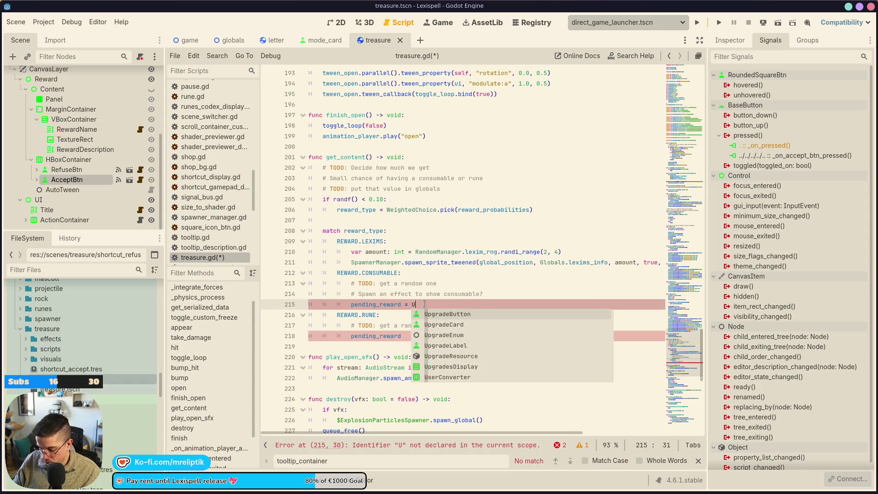
pyautogui.press('BackSpace')
pyautogui.press('BackSpace')
pyautogui.press('BackSpace')
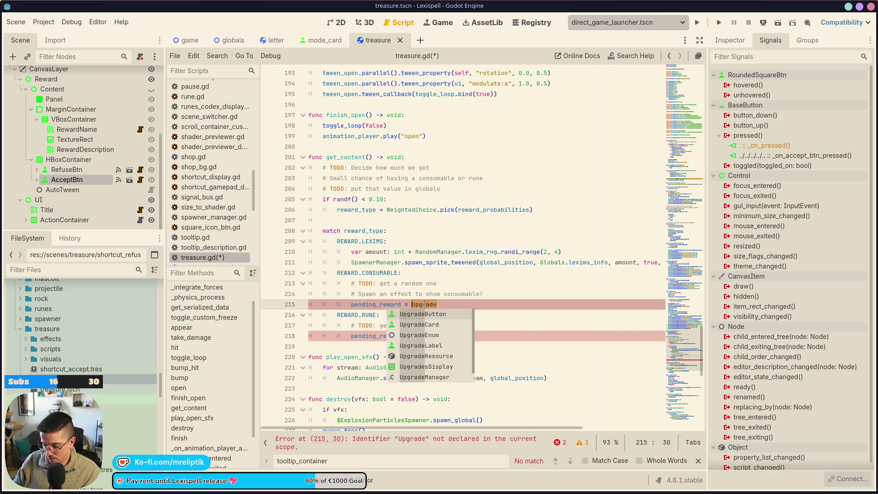
pyautogui.write('ConsumableManager.get_ra')
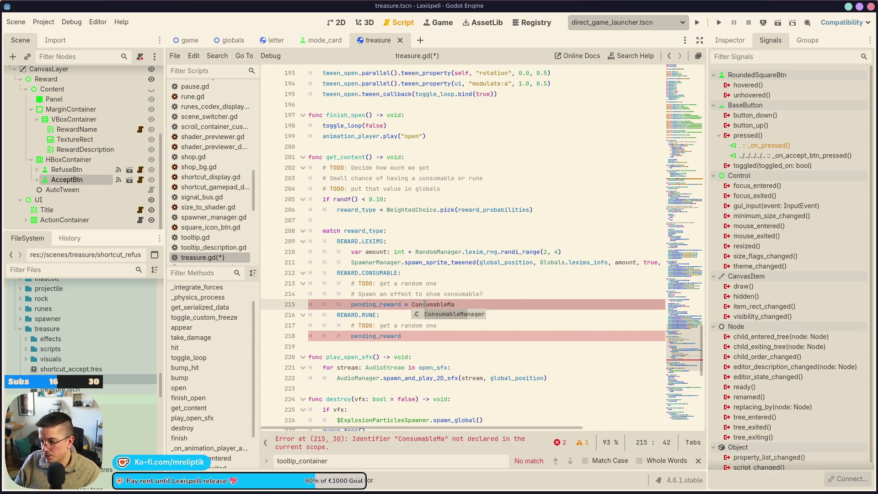
pyautogui.write('n')
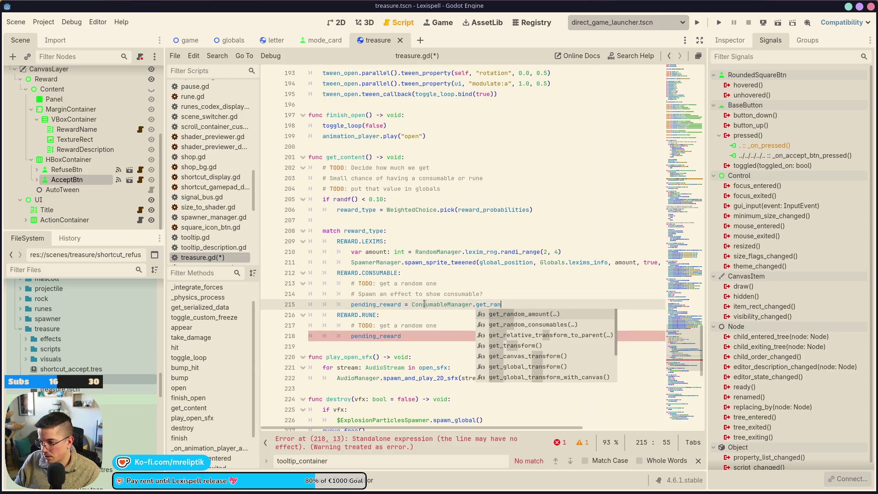
pyautogui.press('Down')
pyautogui.press('Return')
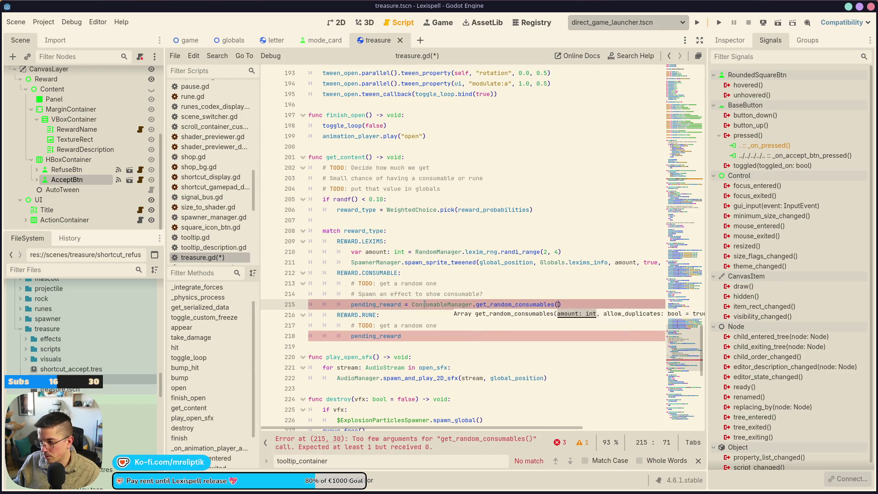
pyautogui.write('1, ')
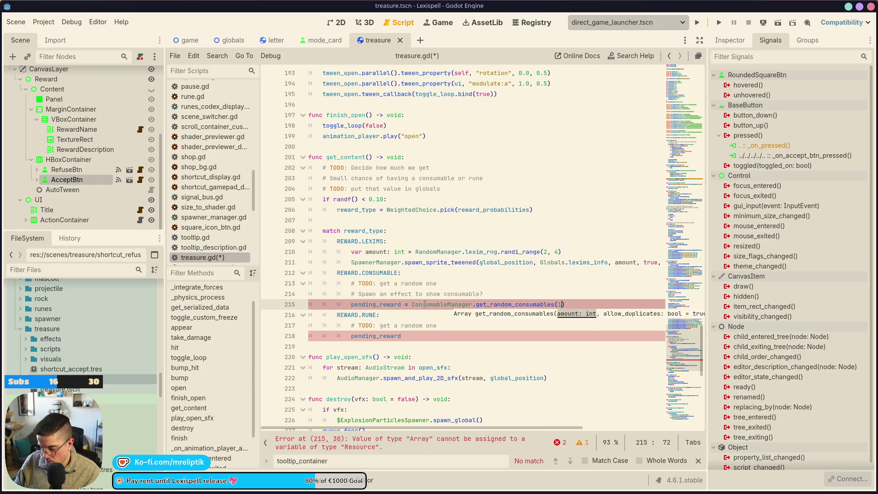
pyautogui.write('true, false')
pyautogui.hotkey('ctrl', 's')
pyautogui.write(')')
pyautogui.press('Escape')
# Append the [0] index to the call on line 215 and save.
pyautogui.click(425, 303)
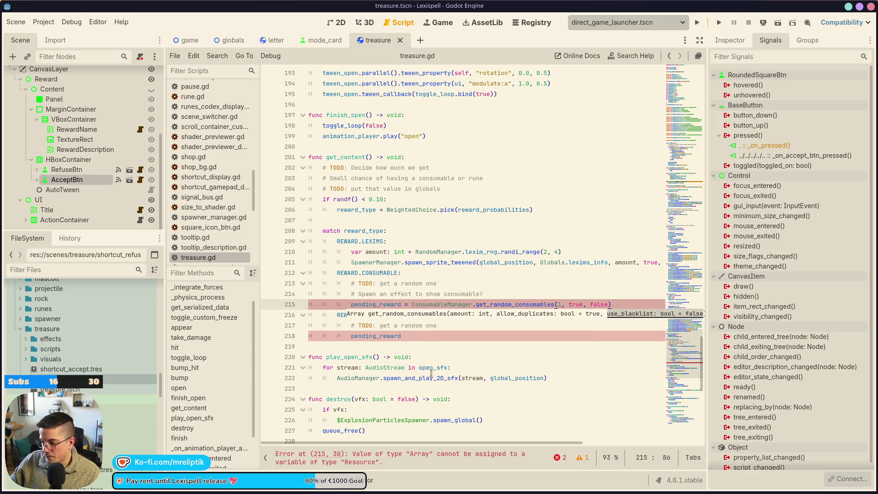
pyautogui.scroll(-2, 609, 248)
pyautogui.click(611, 251)
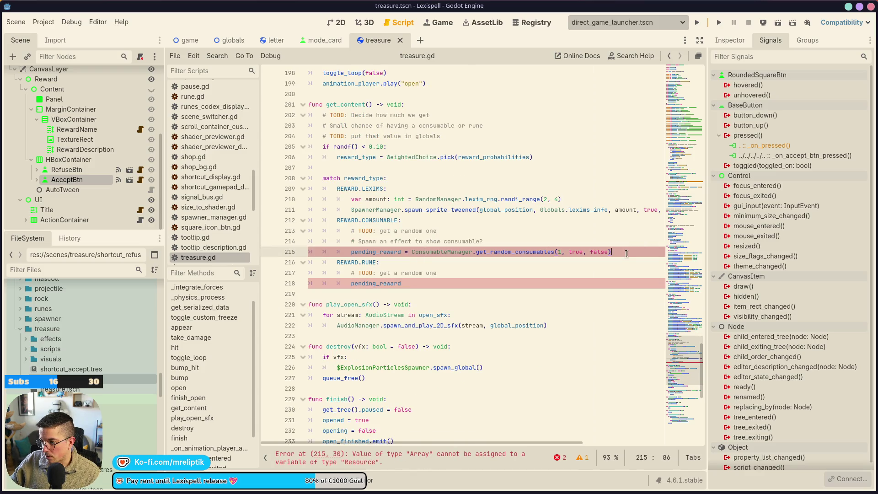
pyautogui.write('[0')
pyautogui.hotkey('ctrl', 's')
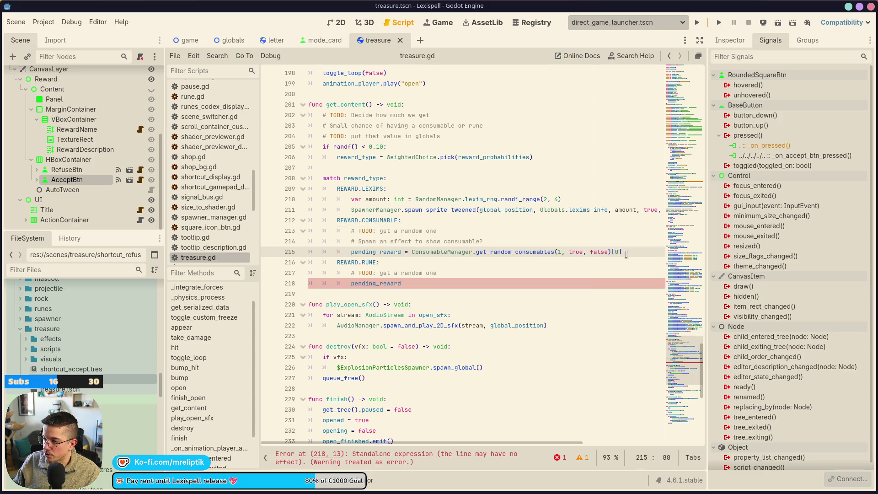
# Delete the consumable TODO comment and insert RuneManager.get_random_runes on the rune's pending_reward line.
pyautogui.click(428, 231)
pyautogui.hotkey('ctrl', 'shift', 'k')
pyautogui.click(423, 263)
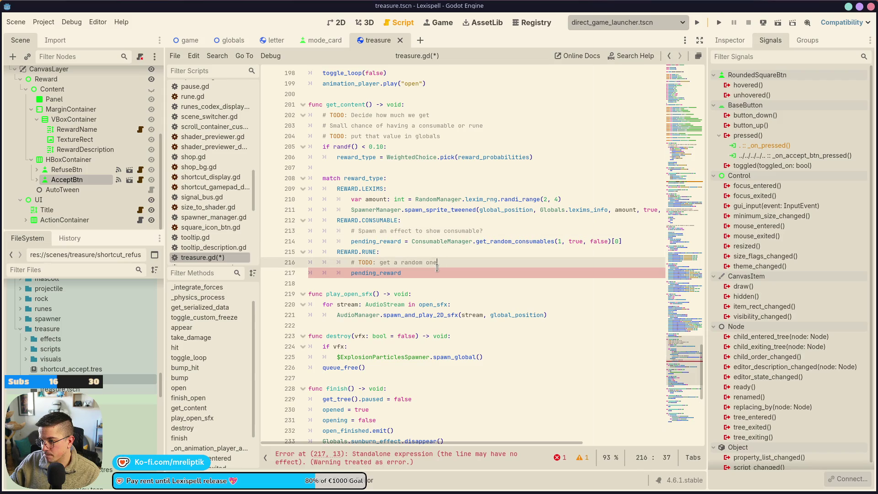
pyautogui.click(437, 269)
pyautogui.write('Rune')
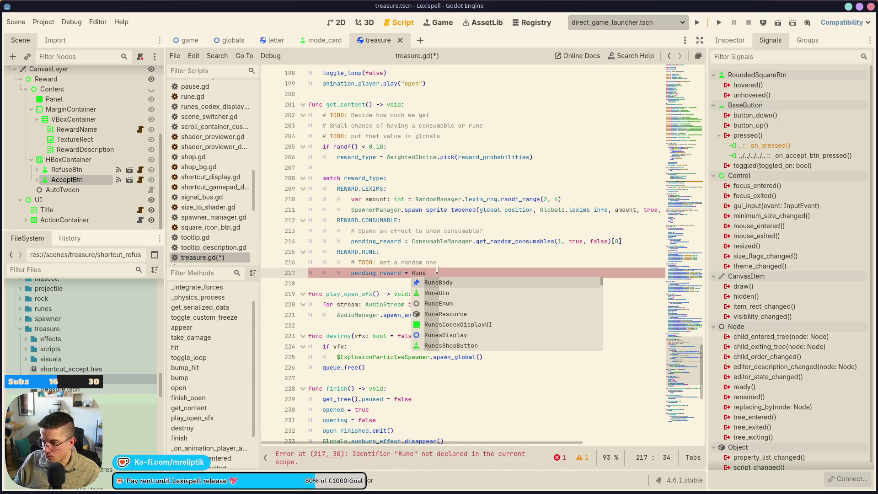
pyautogui.write('Manager.get_rand')
pyautogui.press('Down')
pyautogui.press('Return')
# Give get_random_runes the arguments (1, false, false)[0], save, then cut the call from the line.
pyautogui.write('1, true')
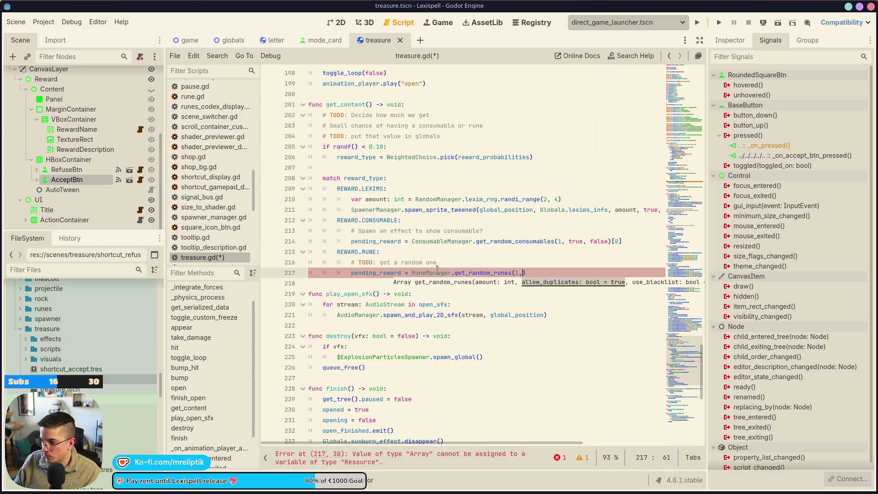
pyautogui.write(',')
pyautogui.press('Left')
pyautogui.press('Left')
pyautogui.hotkey('ctrl', 'shift', 'Left')
pyautogui.write('false')
pyautogui.press('Right')
pyautogui.press('Right')
pyautogui.write('false')
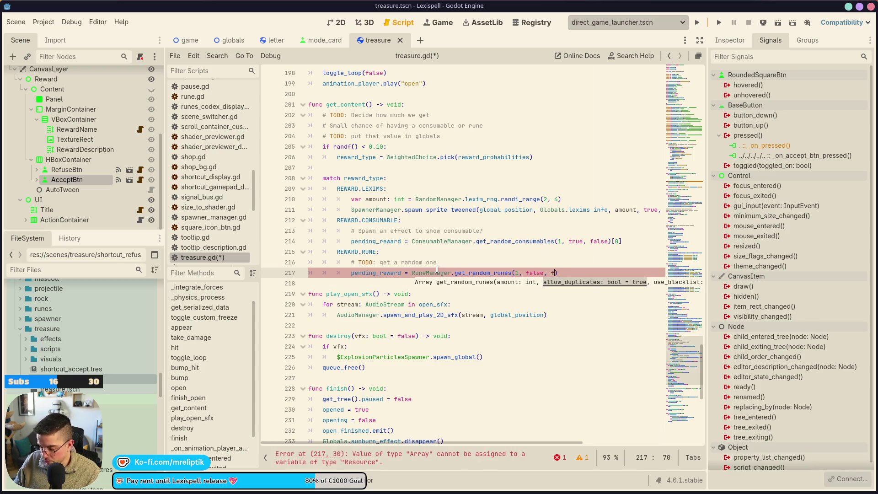
pyautogui.write(')[')
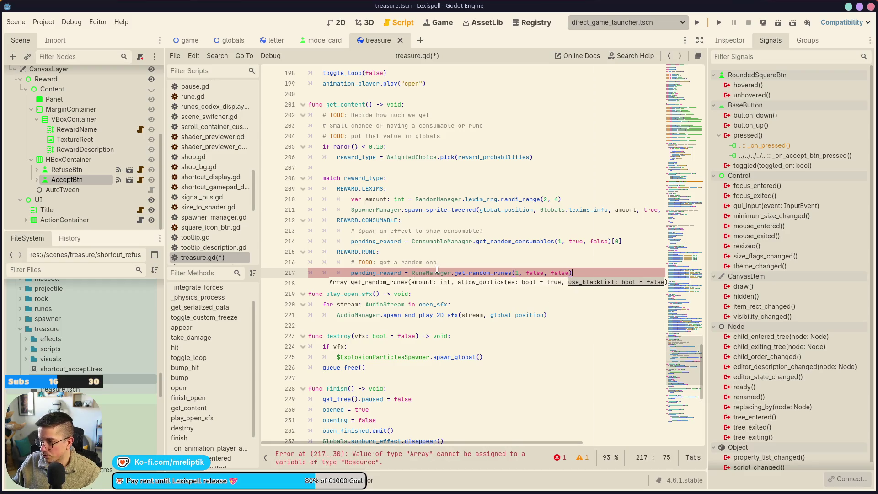
pyautogui.write('0')
pyautogui.hotkey('ctrl', 's')
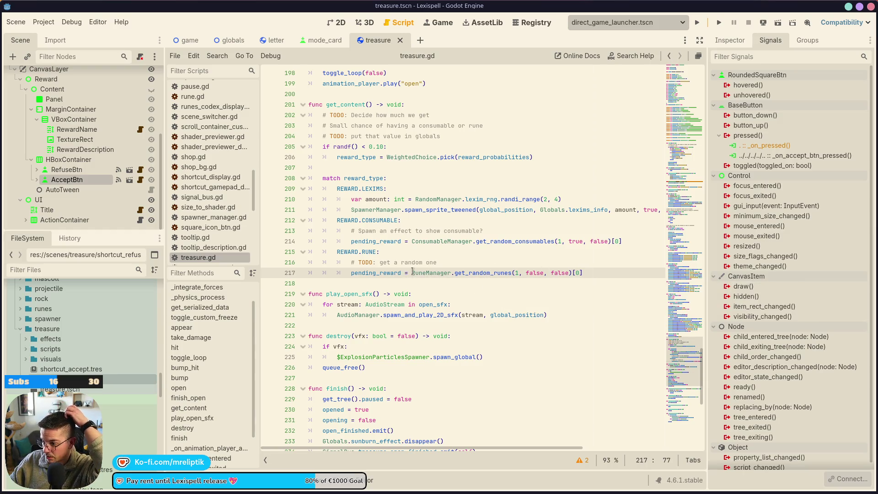
pyautogui.moveTo(411, 272); pyautogui.dragTo(583, 272)
pyautogui.hotkey('ctrl', 'x')
# Declare var res: Array above pending_reward, holding the pasted get_random_runes(1, false, false)[0] call.
pyautogui.hotkey('ctrl', 'shift', 'Return')
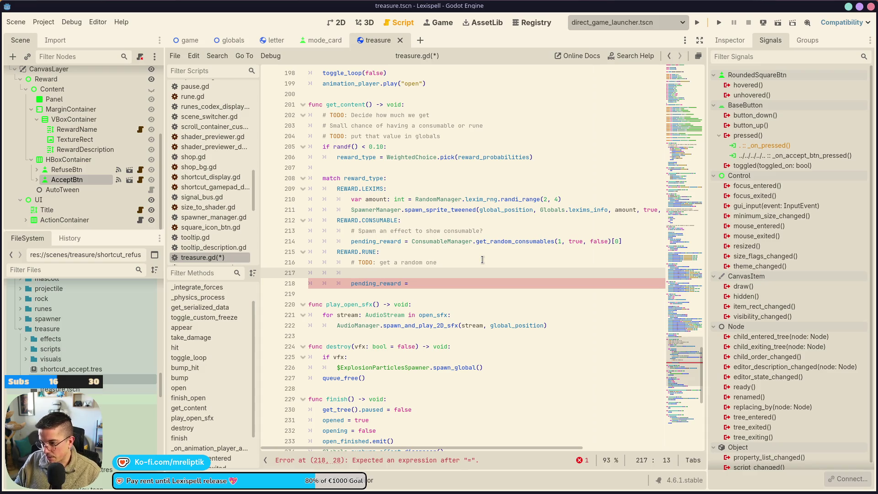
pyautogui.write('var res: Arr')
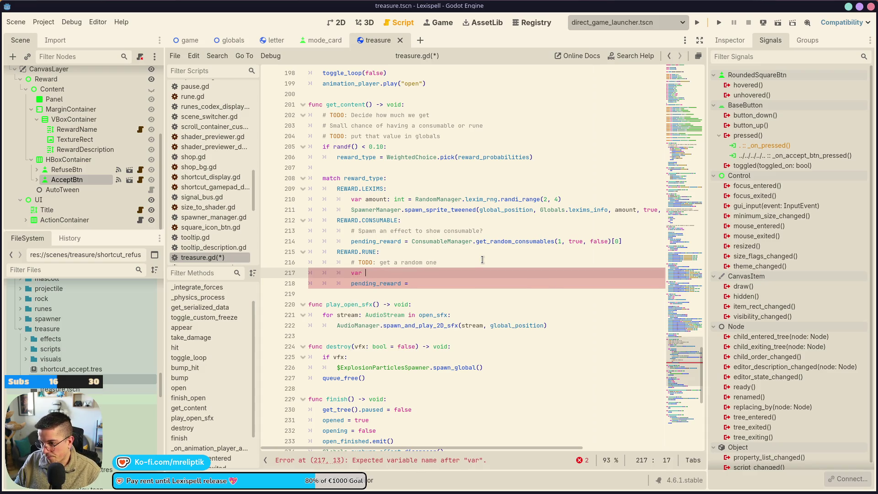
pyautogui.press('Return')
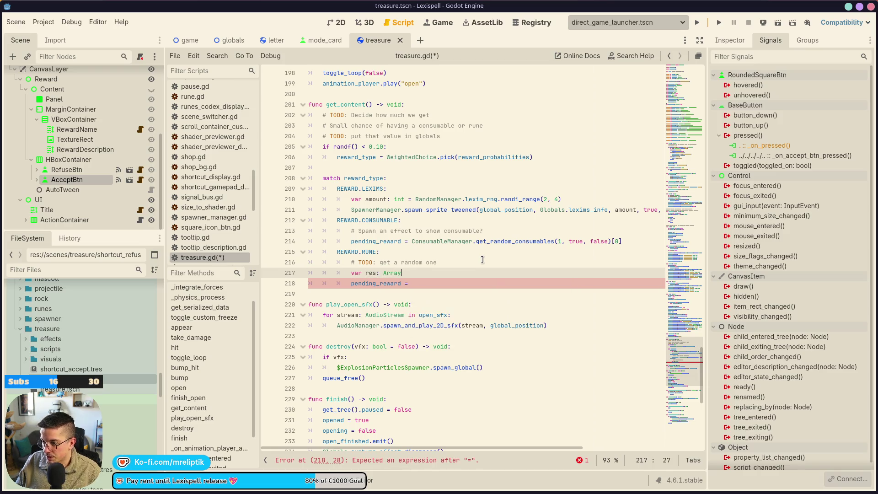
pyautogui.hotkey('ctrl', 'v')
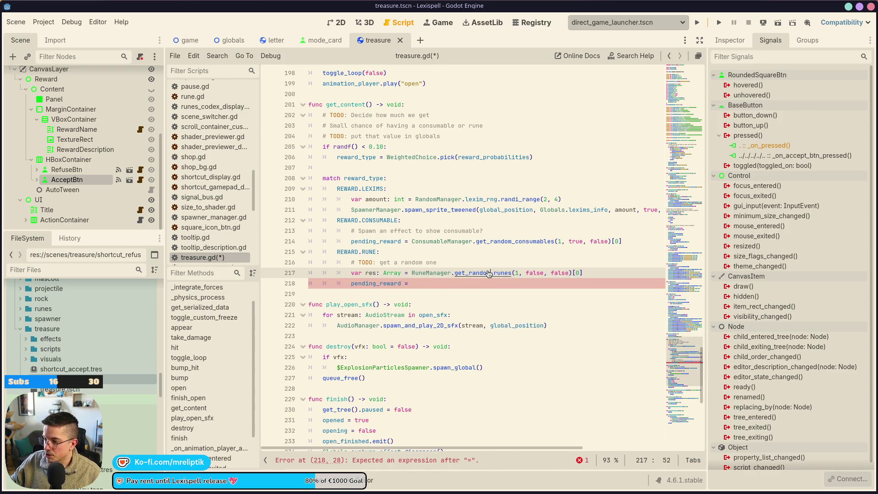
# Inspect the get_random_runes definition, then return to treasure.gd.
pyautogui.keyDown('ctrl'); pyautogui.click(464, 269); pyautogui.keyUp('ctrl')
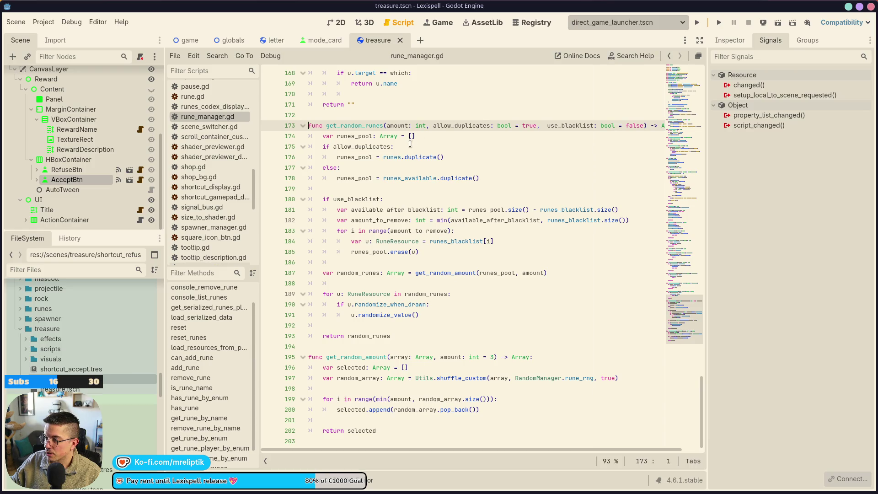
pyautogui.keyDown('ctrl'); pyautogui.scroll(-2, 410, 143); pyautogui.keyUp('ctrl')
pyautogui.keyDown('ctrl'); pyautogui.scroll(2, 410, 144); pyautogui.keyUp('ctrl')
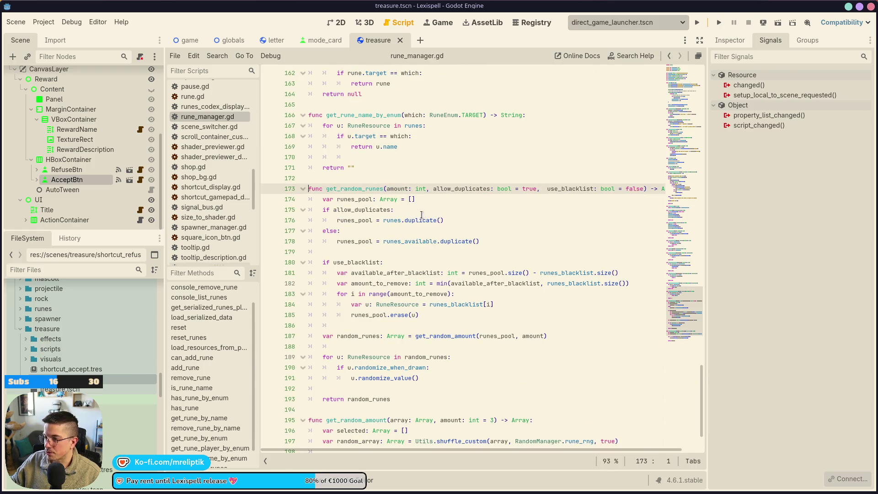
pyautogui.scroll(5, 131, 132)
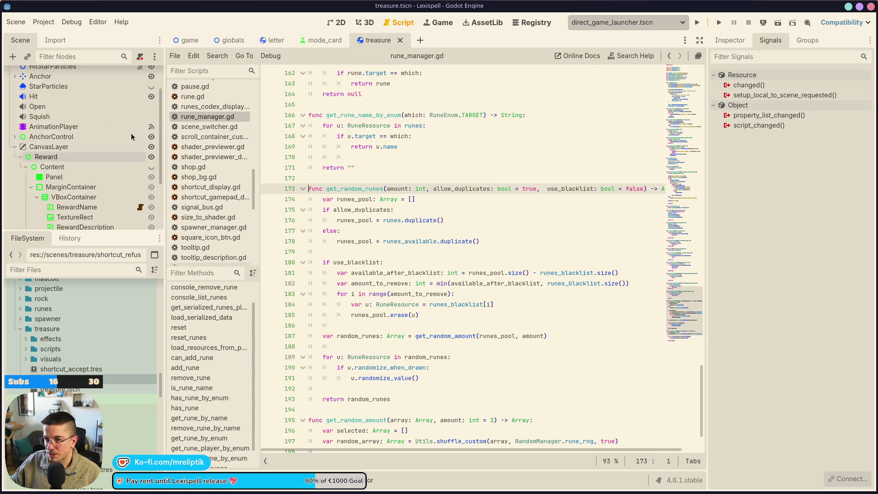
pyautogui.scroll(2, 132, 132)
pyautogui.click(140, 74)
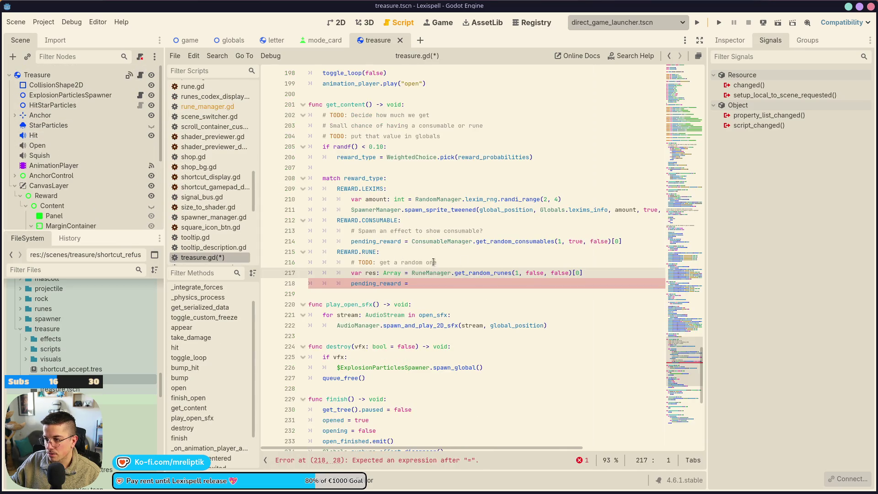
# Start an 'if res.' check on a new line below the res declaration.
pyautogui.click(426, 283)
pyautogui.click(596, 273)
pyautogui.press('Return')
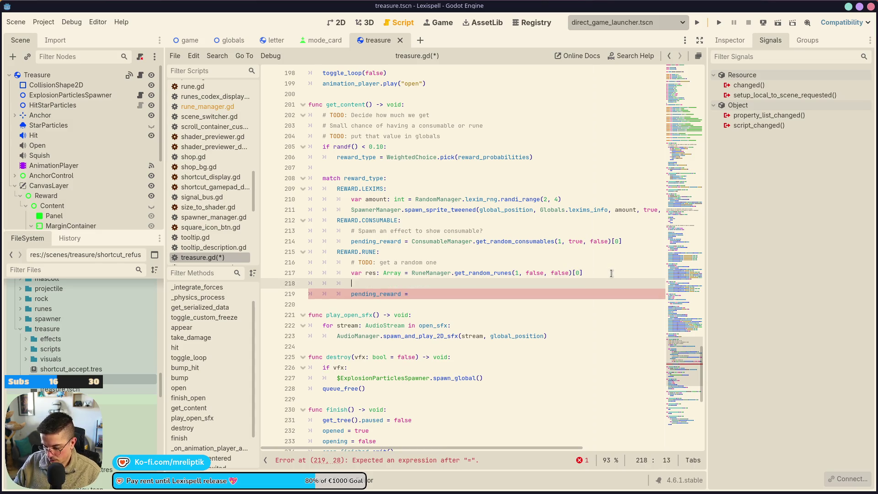
pyautogui.write('if res')
pyautogui.write(';is_emp')
pyautogui.press('BackSpace')
pyautogui.press('BackSpace')
pyautogui.press('BackSpace')
pyautogui.write('.')
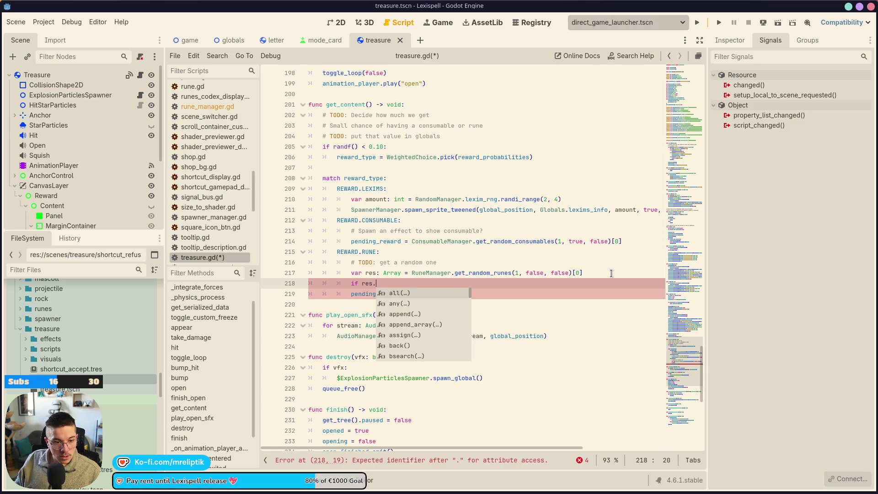
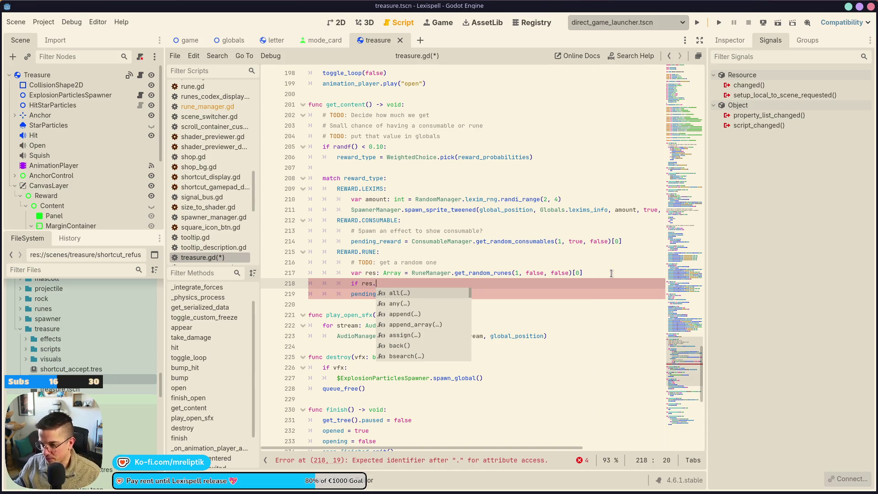
# Complete line 218 of the RUNE branch as 'if not res.is_empty():'.
pyautogui.write('is_empty()')
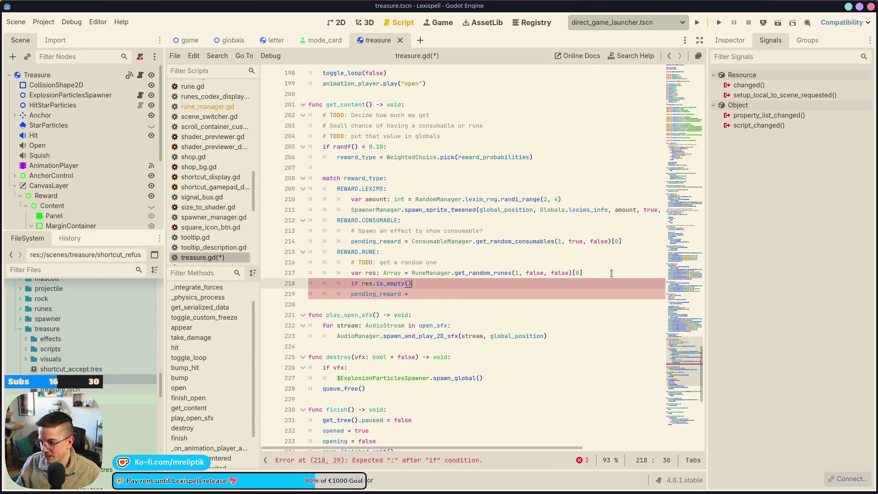
pyautogui.write(':')
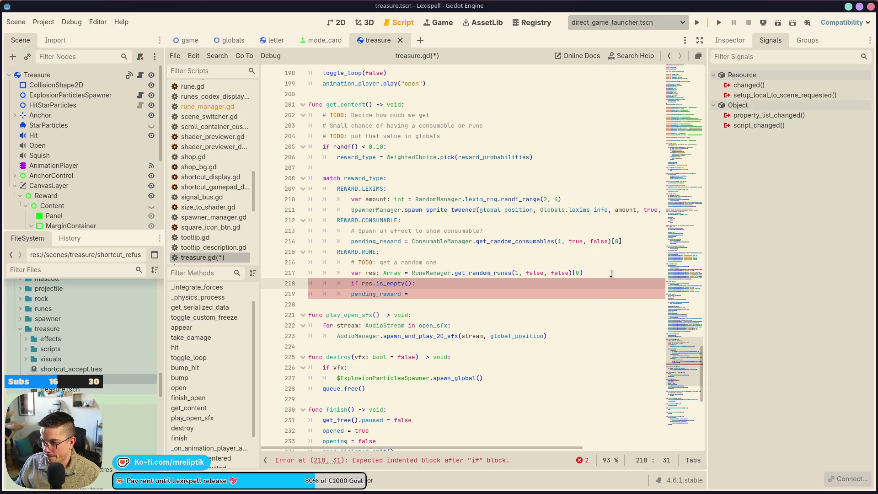
pyautogui.press('Home')
pyautogui.hotkey('ctrl', 'Right')
pyautogui.press('Right')
pyautogui.write('not')
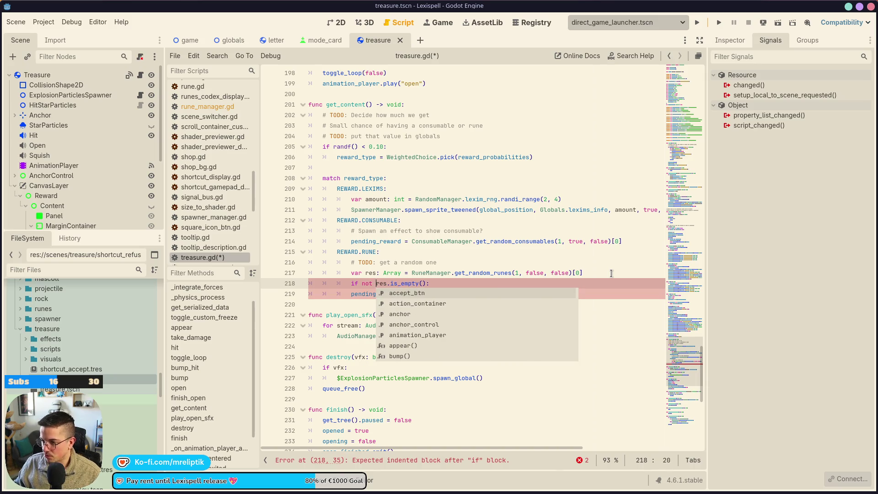
pyautogui.press('Escape')
# Indent line 219 under the check as 'pending_reward = res' and save treasure.gd.
pyautogui.press('Down')
pyautogui.press('Home')
pyautogui.press('Tab')
pyautogui.press('End')
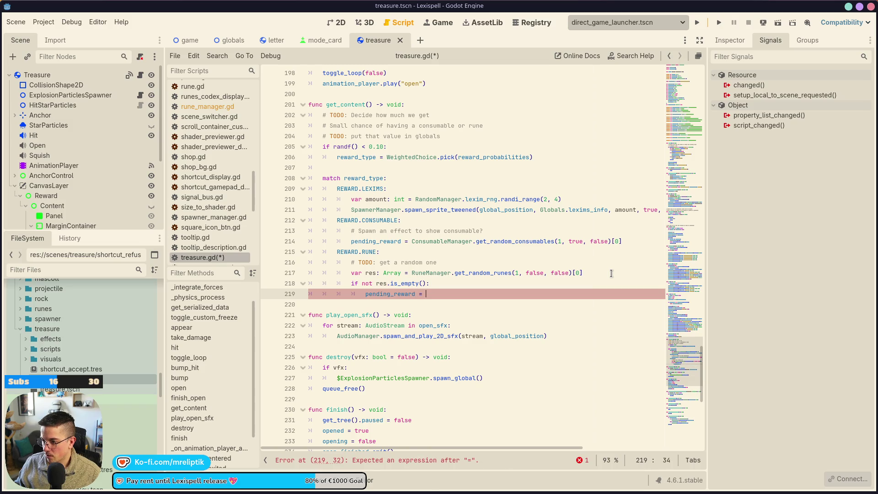
pyautogui.write('res')
pyautogui.hotkey('ctrl', 's')
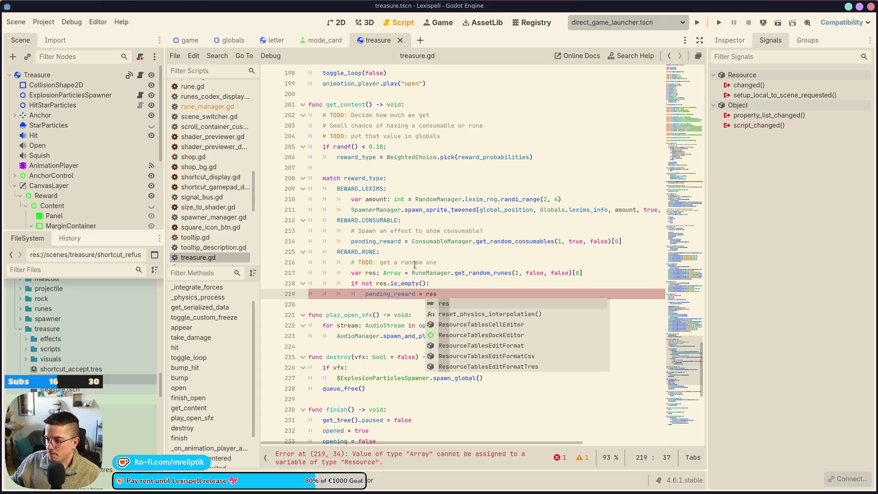
pyautogui.click(380, 272)
pyautogui.doubleClick(348, 103)
# Cut the small-chance comments and randf() < 0.10 reward_type roll from get_content, then save.
pyautogui.scroll(5, 440, 181)
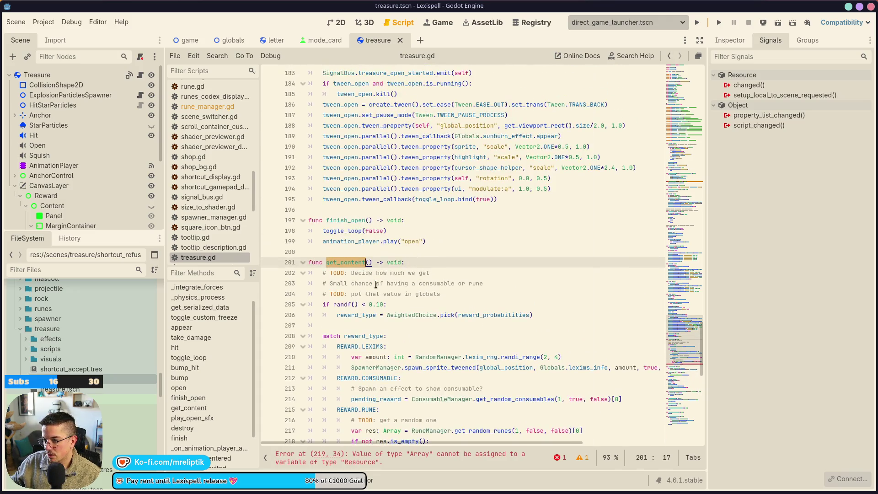
pyautogui.scroll(-1, 465, 301)
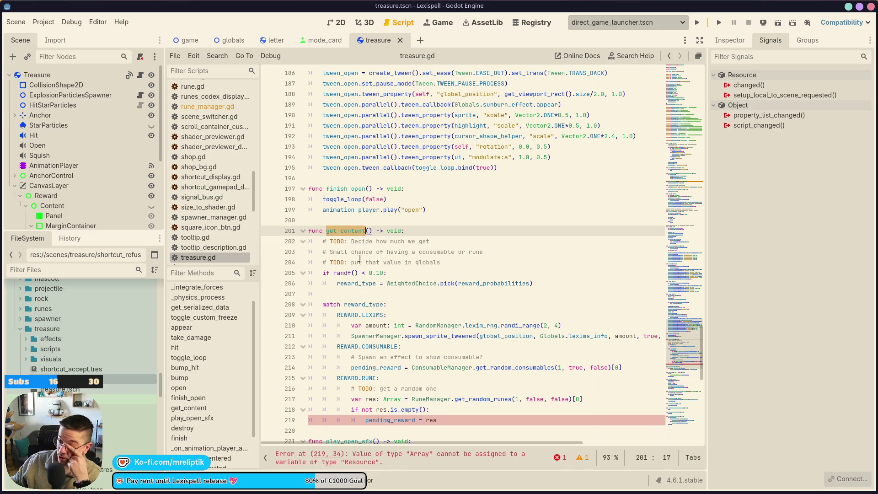
pyautogui.click(347, 283)
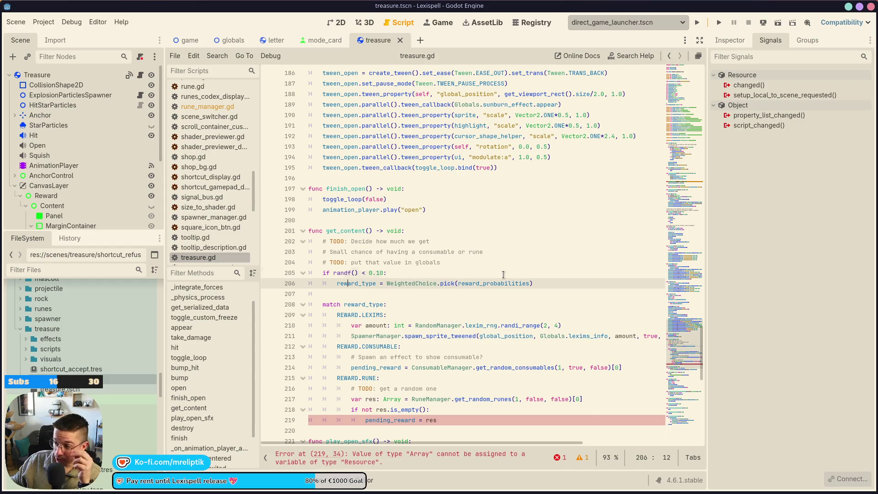
pyautogui.moveTo(544, 284)
pyautogui.mouseDown()
pyautogui.moveTo(338, 272)
pyautogui.moveTo(275, 260)
pyautogui.mouseUp()
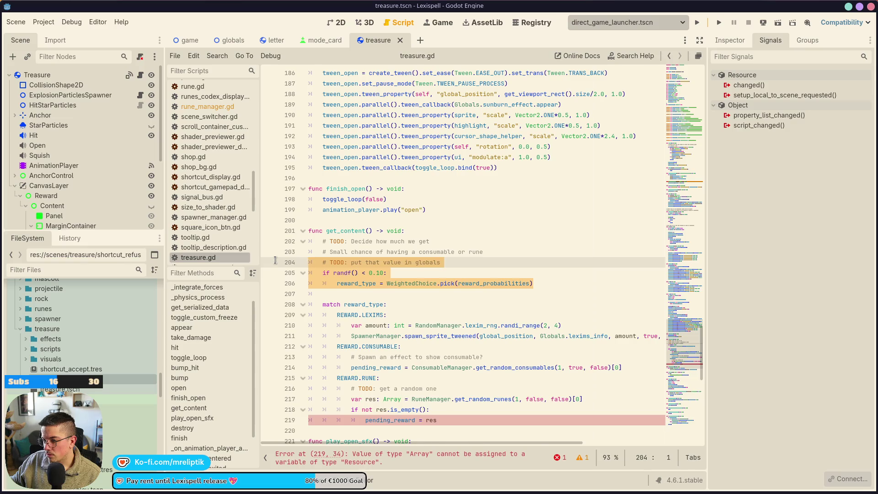
pyautogui.press('BackSpace')
pyautogui.press('Left')
pyautogui.hotkey('ctrl', 'z')
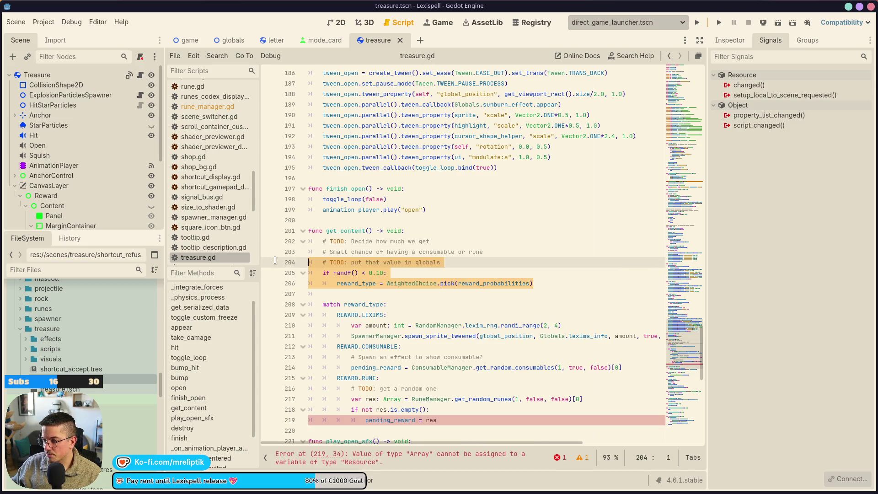
pyautogui.press('BackSpace')
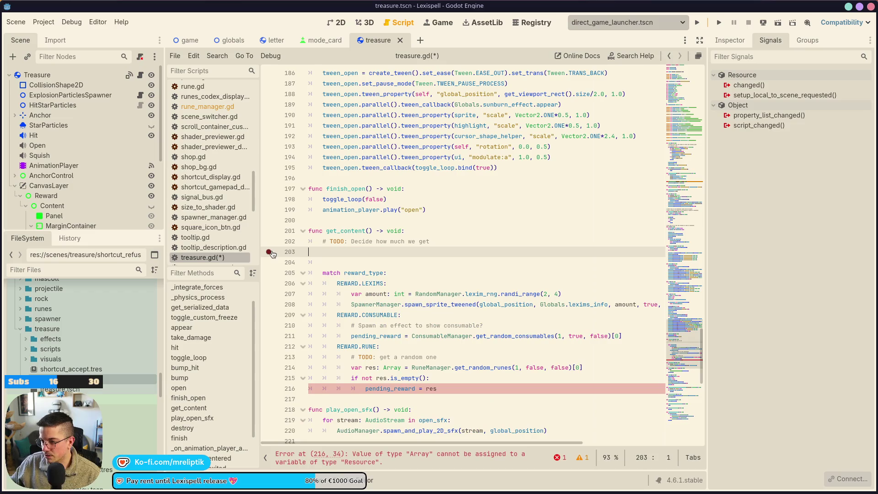
pyautogui.press('Delete')
pyautogui.press('BackSpace')
pyautogui.hotkey('ctrl', 's')
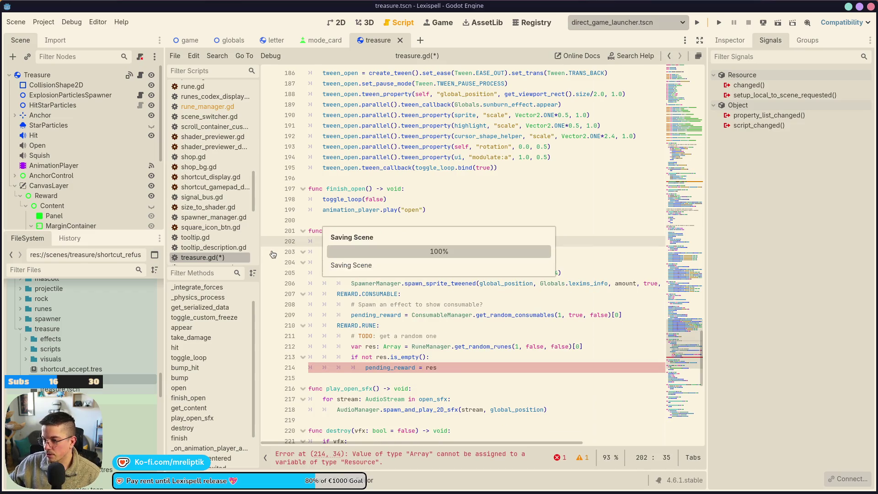
pyautogui.click(212, 289)
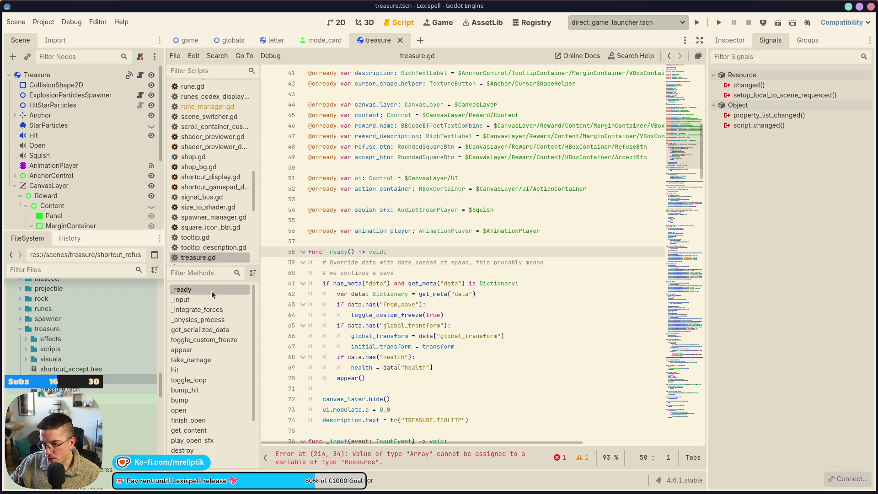
# Paste the comments and randf() < 0.10 reward_type roll after the description.text line in _ready.
pyautogui.click(499, 256)
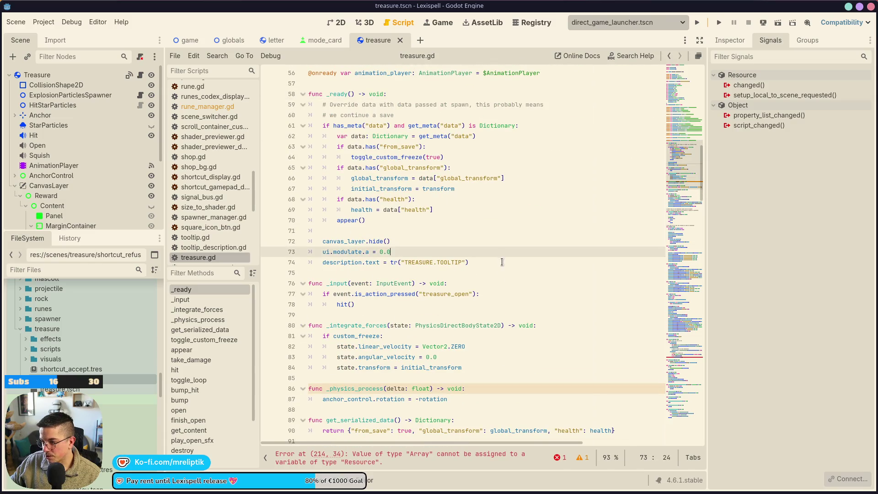
pyautogui.click(502, 263)
pyautogui.press('Return')
pyautogui.write('# Small chance of having a consumable or rune \t# TODO: put that value in globals \tif randf() < 0.10: \t\treward_type = WeightedChoice.pick(reward_probabilities)')
pyautogui.press('Up')
pyautogui.press('Up')
pyautogui.press('End')
pyautogui.hotkey('shift', 'Tab')
# Add a new '# TODO:' comment line below the pasted comments.
pyautogui.press('Down')
pyautogui.press('Down')
pyautogui.press('Up')
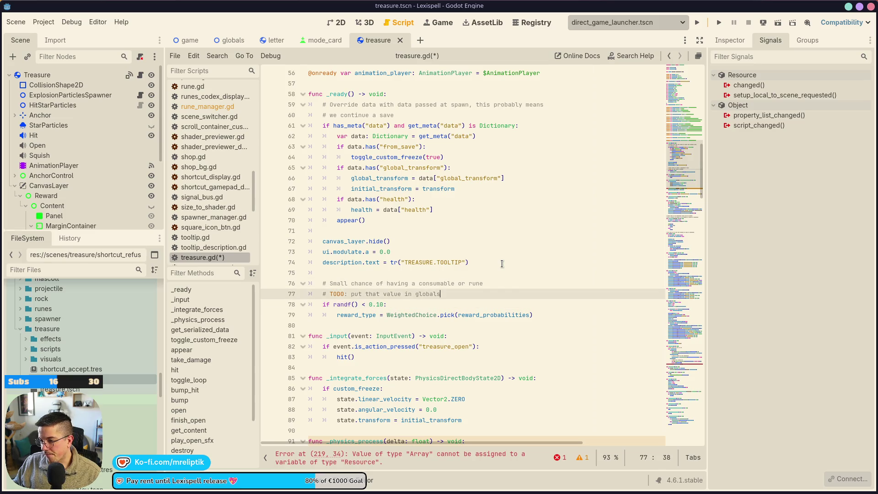
pyautogui.press('Return')
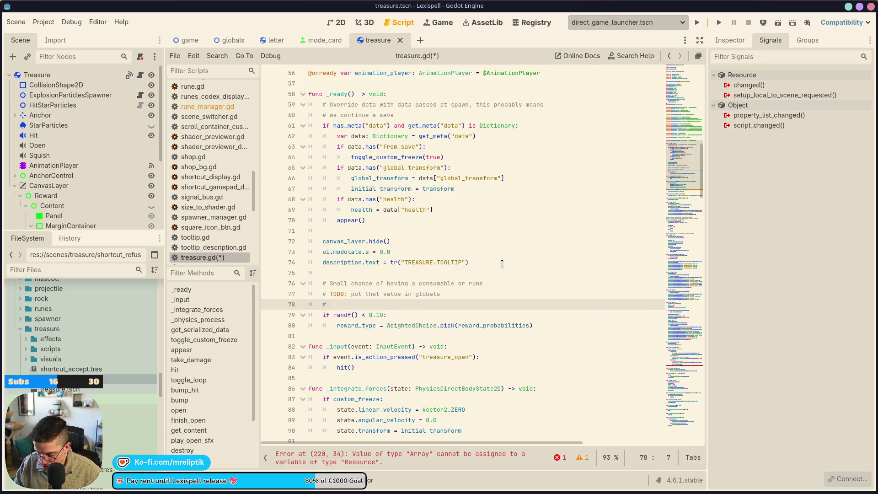
pyautogui.write('TODO:')
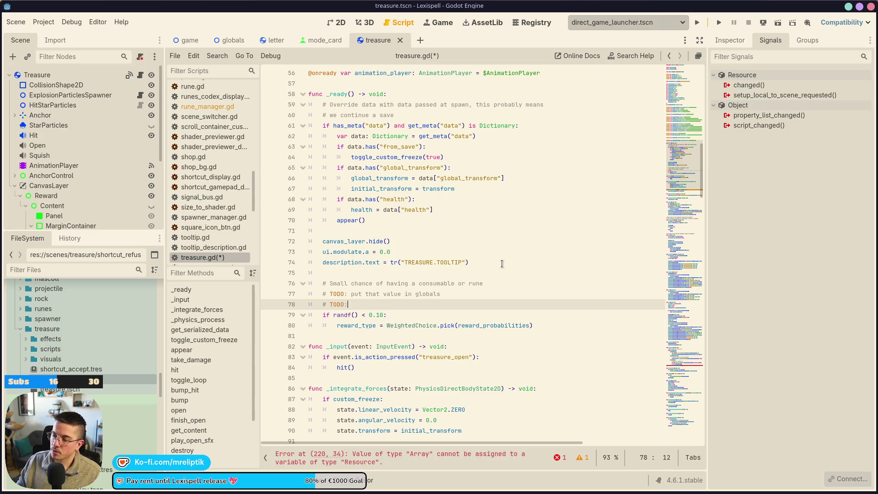